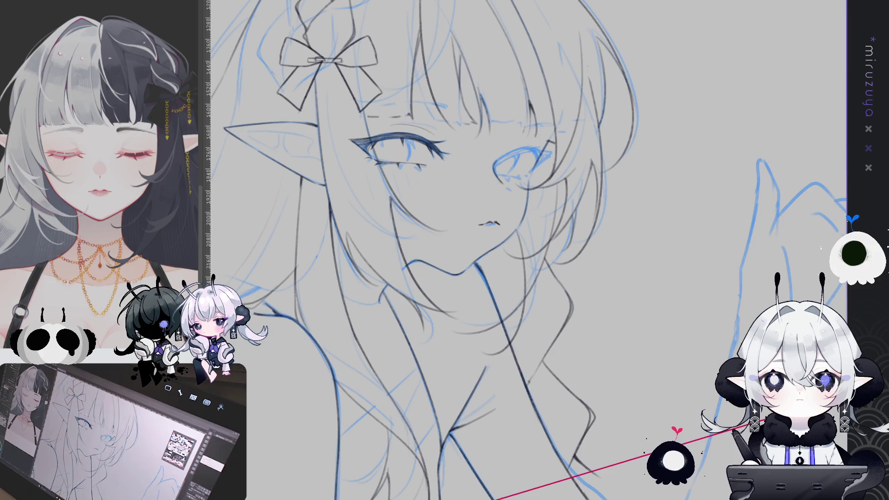
- Ink the far eye's upper edge, iris outline, iris detail strokes and upper eyelid in dark line
{"action": "left_click_drag", "start_coordinate": [625, 308], "coordinate": [641, 250]}
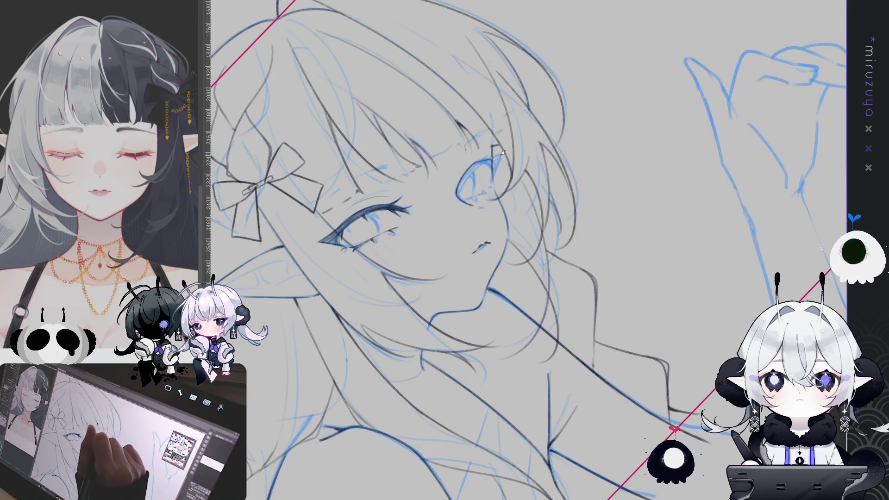
{"action": "left_click_drag", "start_coordinate": [491, 157], "coordinate": [474, 163]}
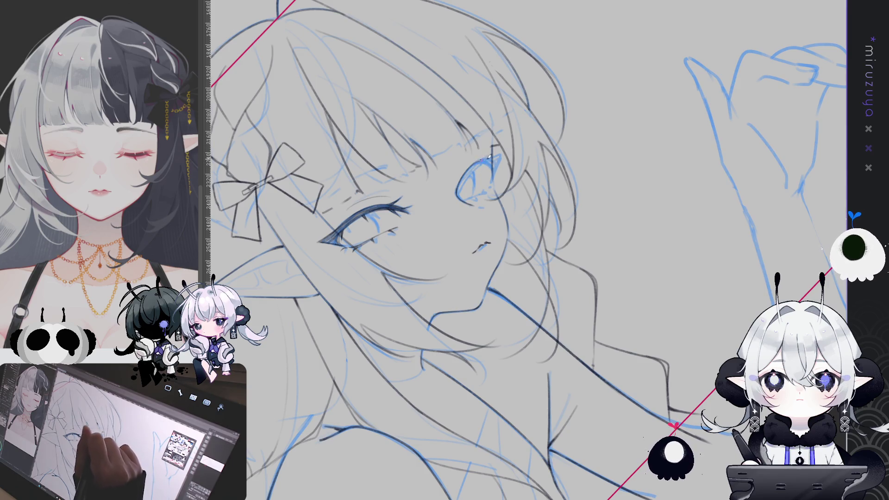
{"action": "left_click_drag", "start_coordinate": [501, 159], "coordinate": [492, 180]}
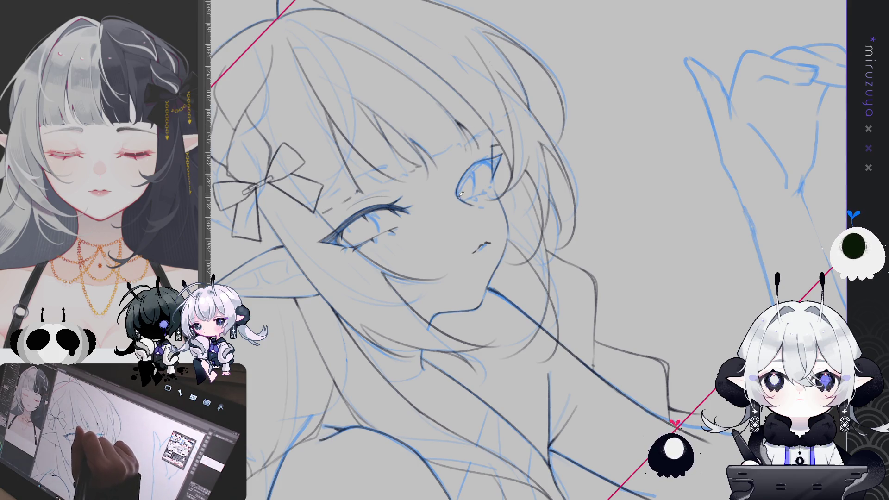
{"action": "mouse_move", "coordinate": [460, 193]}
{"action": "left_mouse_down"}
{"action": "mouse_move", "coordinate": [481, 166]}
{"action": "mouse_move", "coordinate": [509, 208]}
{"action": "mouse_move", "coordinate": [586, 391]}
{"action": "mouse_move", "coordinate": [584, 334]}
{"action": "left_mouse_up"}
{"action": "left_click_drag", "start_coordinate": [429, 200], "coordinate": [443, 226]}
{"action": "mouse_move", "coordinate": [431, 168]}
{"action": "left_mouse_down"}
{"action": "mouse_move", "coordinate": [427, 184]}
{"action": "mouse_move", "coordinate": [434, 184]}
{"action": "left_mouse_up"}
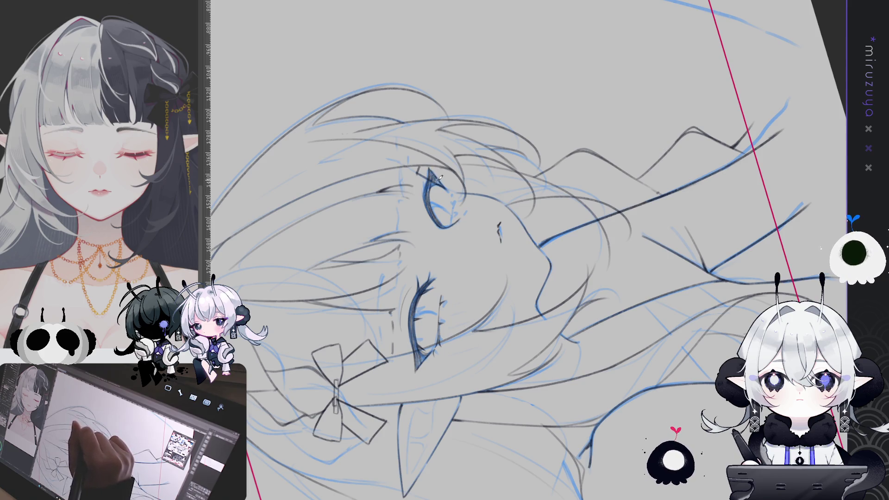
- Add a short stroke along the eye's inner lid, then rotate the view to check the face
{"action": "mouse_move", "coordinate": [436, 181]}
{"action": "left_mouse_down"}
{"action": "mouse_move", "coordinate": [430, 198]}
{"action": "mouse_move", "coordinate": [509, 255]}
{"action": "mouse_move", "coordinate": [687, 332]}
{"action": "mouse_move", "coordinate": [648, 176]}
{"action": "left_mouse_up"}
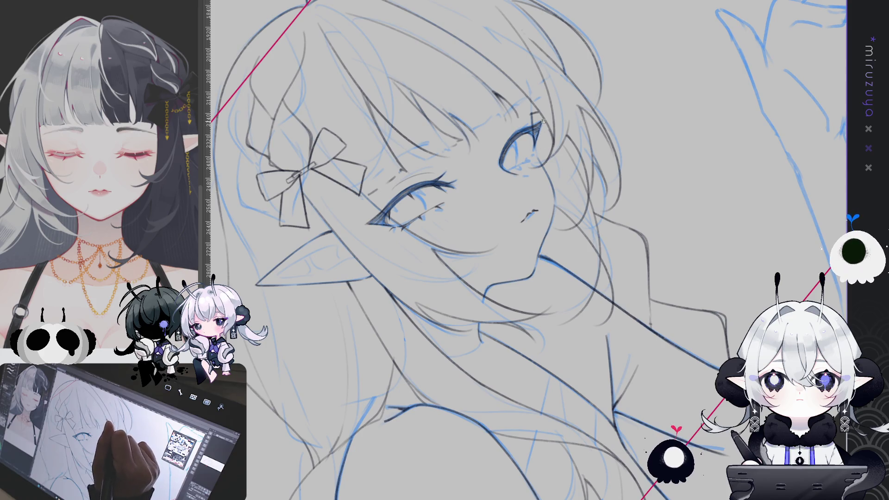
{"action": "mouse_move", "coordinate": [648, 176]}
{"action": "left_mouse_down"}
{"action": "mouse_move", "coordinate": [676, 304]}
{"action": "mouse_move", "coordinate": [602, 311]}
{"action": "left_mouse_up"}
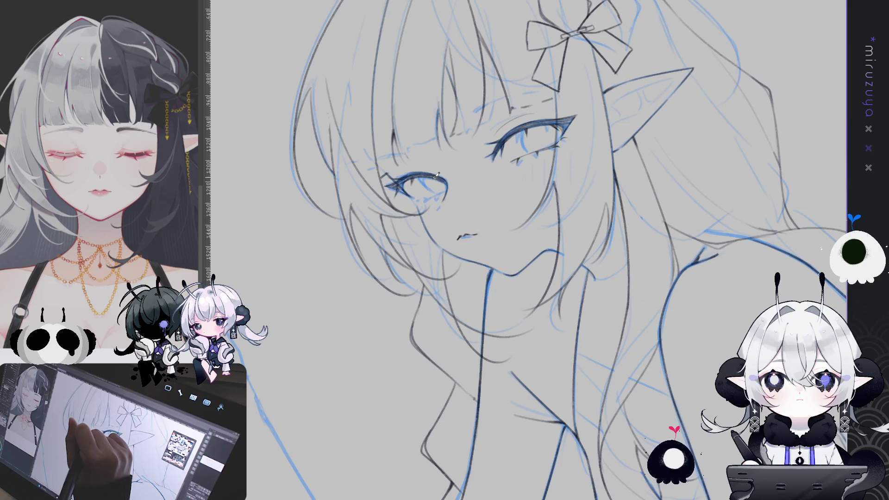
{"action": "mouse_move", "coordinate": [626, 107]}
{"action": "left_mouse_down"}
{"action": "mouse_move", "coordinate": [657, 82]}
{"action": "mouse_move", "coordinate": [645, 75]}
{"action": "left_mouse_up"}
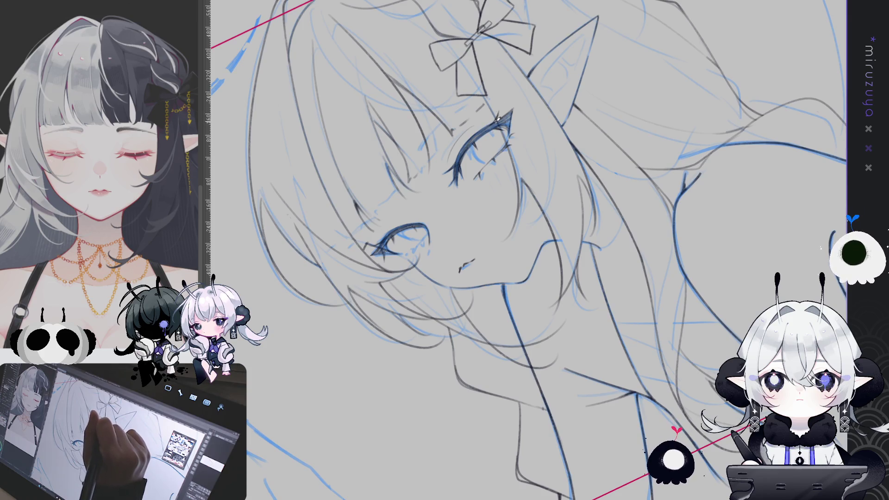
{"action": "mouse_move", "coordinate": [646, 75]}
{"action": "left_mouse_down"}
{"action": "mouse_move", "coordinate": [741, 139]}
{"action": "mouse_move", "coordinate": [787, 231]}
{"action": "left_mouse_up"}
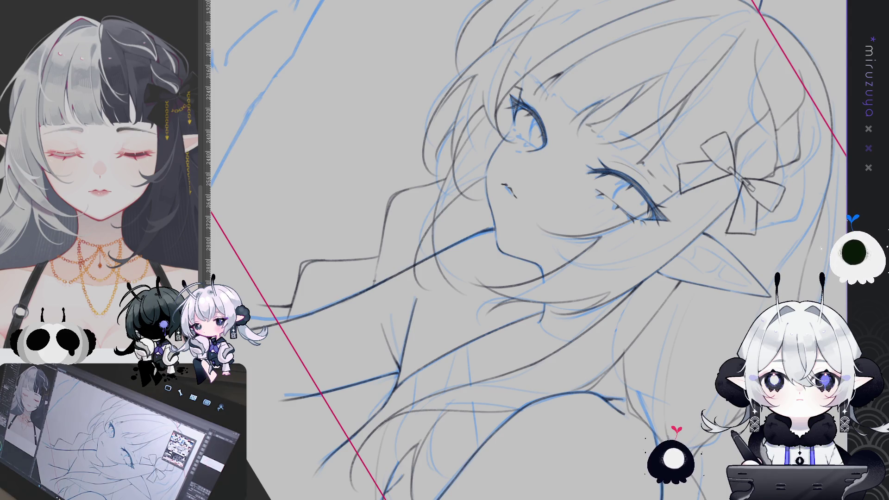
{"action": "mouse_move", "coordinate": [602, 185]}
{"action": "left_mouse_down"}
{"action": "mouse_move", "coordinate": [620, 222]}
{"action": "mouse_move", "coordinate": [583, 167]}
{"action": "mouse_move", "coordinate": [621, 222]}
{"action": "mouse_move", "coordinate": [629, 259]}
{"action": "left_mouse_up"}
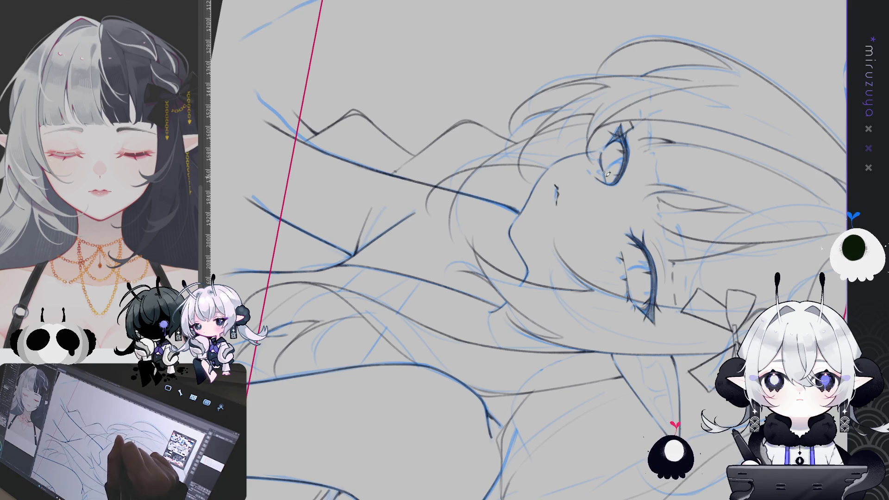
{"action": "left_click_drag", "start_coordinate": [606, 172], "coordinate": [467, 152]}
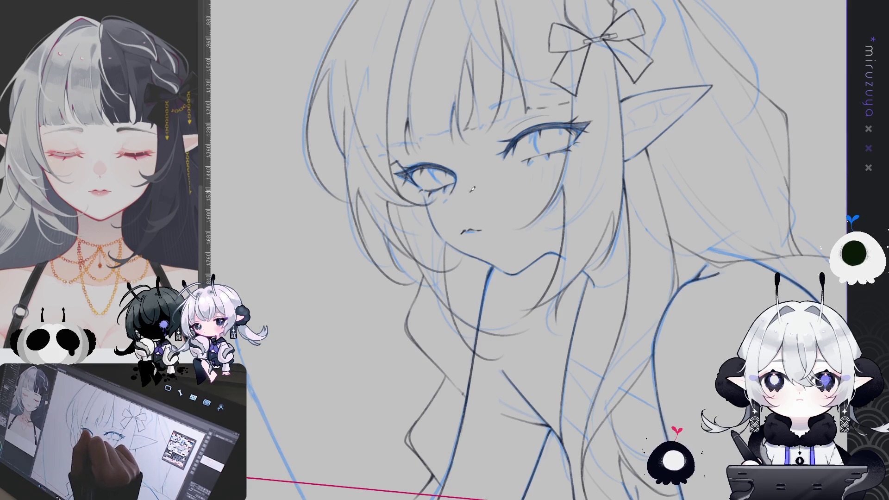
{"action": "left_click_drag", "start_coordinate": [498, 167], "coordinate": [702, 240]}
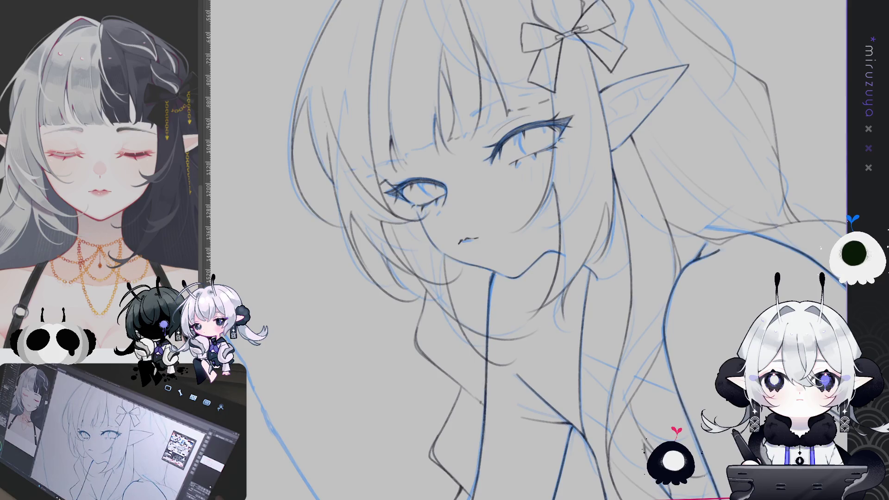
{"action": "key", "text": "h"}
{"action": "left_click_drag", "start_coordinate": [754, 229], "coordinate": [578, 121]}
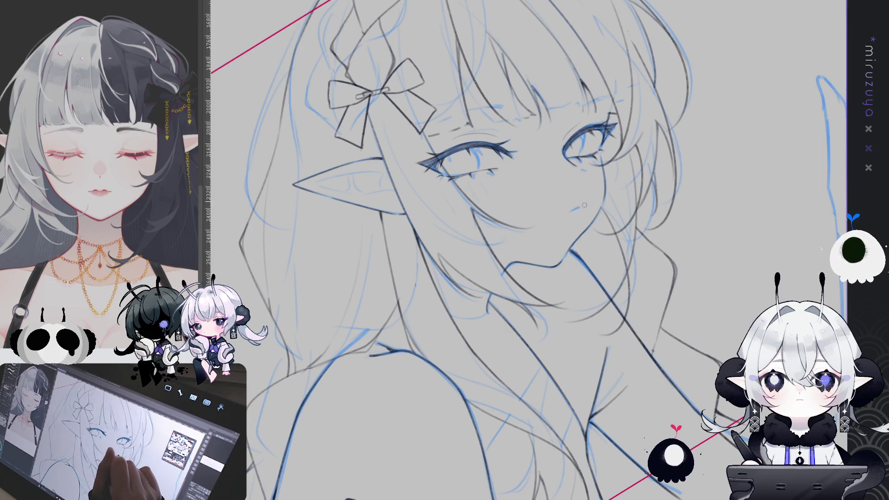
{"action": "mouse_move", "coordinate": [370, 175]}
{"action": "left_mouse_down"}
{"action": "mouse_move", "coordinate": [689, 325]}
{"action": "mouse_move", "coordinate": [653, 375]}
{"action": "left_mouse_up"}
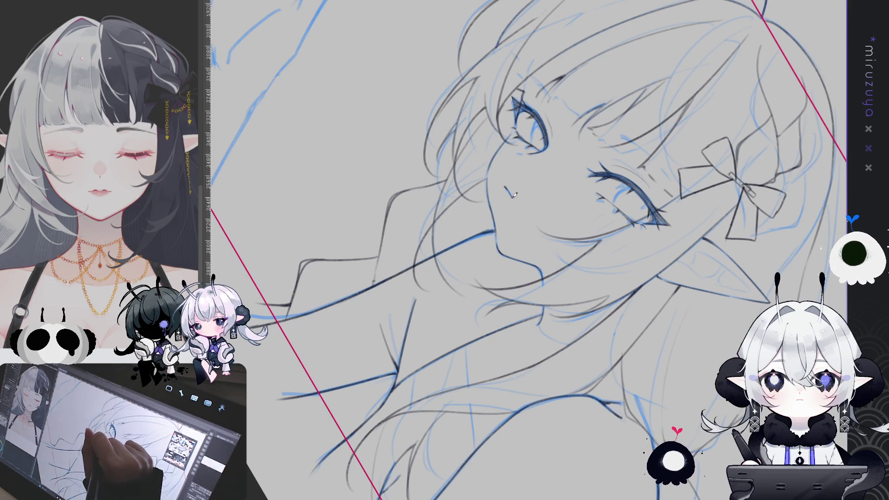
{"action": "left_click_drag", "start_coordinate": [523, 197], "coordinate": [693, 348]}
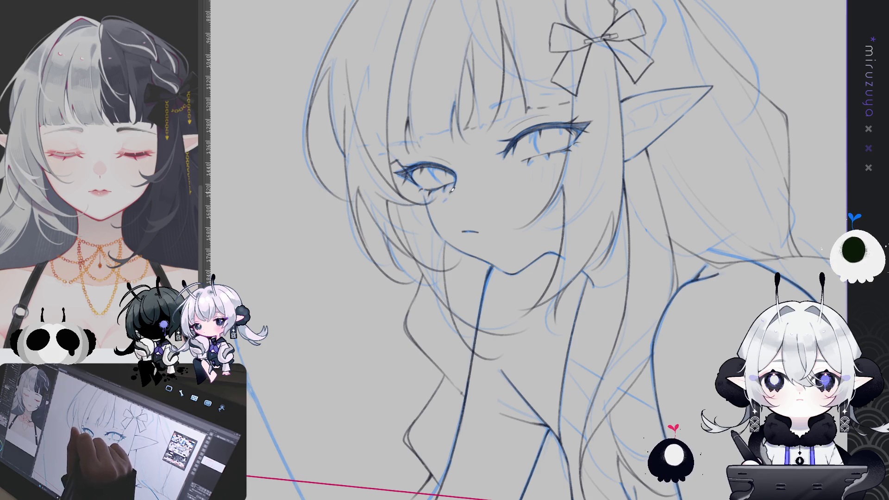
{"action": "left_click_drag", "start_coordinate": [455, 190], "coordinate": [677, 217]}
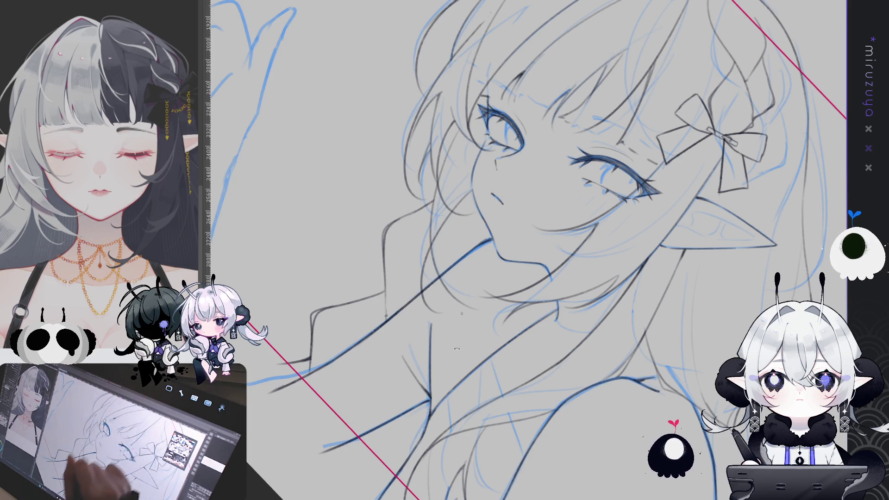
{"action": "key", "text": "ctrl+0"}
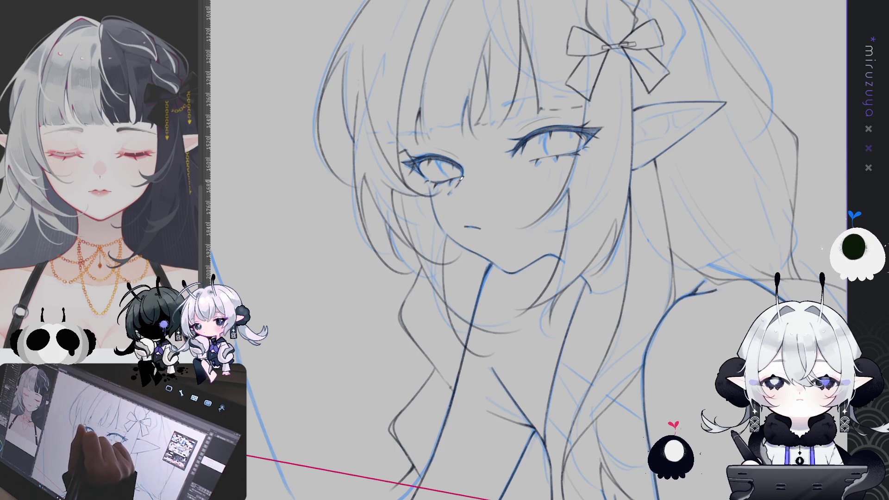
{"action": "left_click_drag", "start_coordinate": [601, 192], "coordinate": [455, 135]}
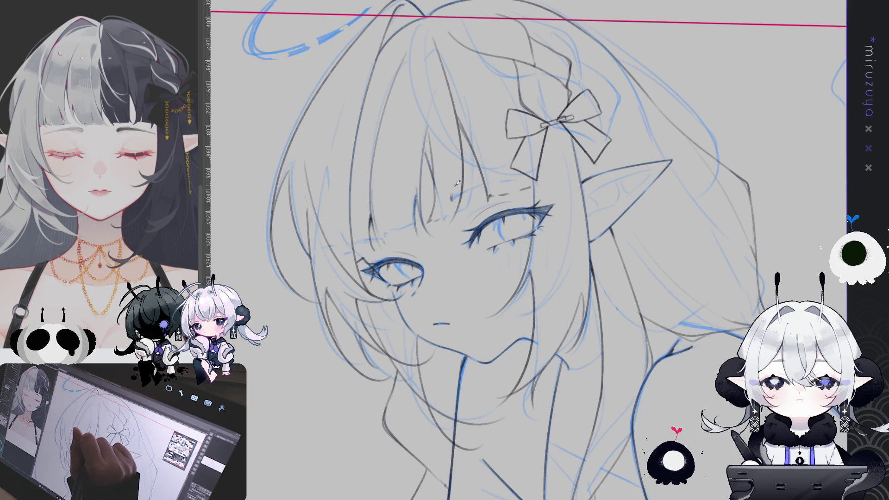
- Draw faint eyebrow strokes above the eyes, erasing stray marks near the bangs
{"action": "left_click_drag", "start_coordinate": [460, 190], "coordinate": [457, 200]}
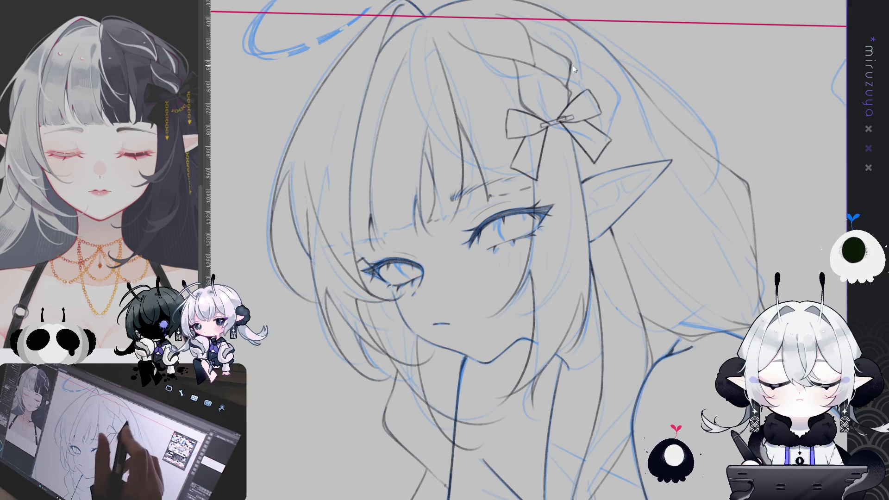
{"action": "mouse_move", "coordinate": [458, 190]}
{"action": "left_mouse_down"}
{"action": "mouse_move", "coordinate": [453, 199]}
{"action": "mouse_move", "coordinate": [463, 190]}
{"action": "left_mouse_up"}
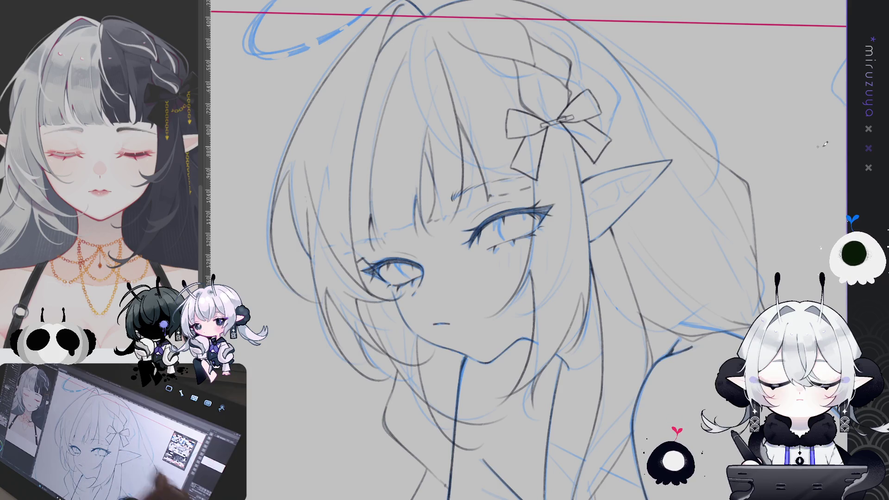
{"action": "key", "text": "h"}
{"action": "left_click_drag", "start_coordinate": [509, 186], "coordinate": [535, 167]}
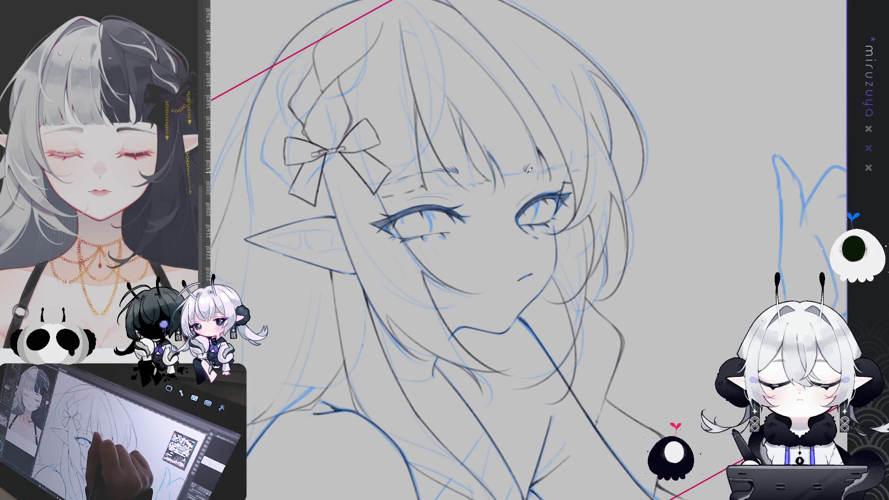
{"action": "left_click_drag", "start_coordinate": [529, 168], "coordinate": [555, 163]}
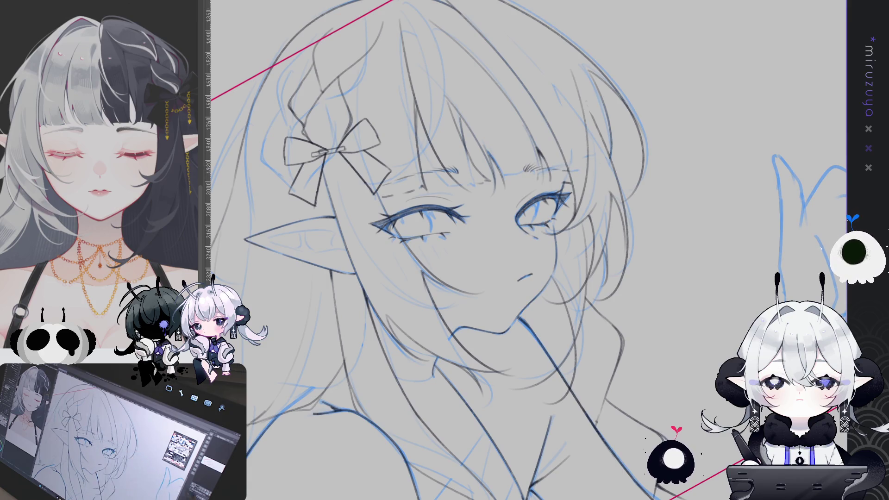
{"action": "key", "text": "h"}
{"action": "mouse_move", "coordinate": [546, 319]}
{"action": "left_mouse_down"}
{"action": "mouse_move", "coordinate": [486, 278]}
{"action": "mouse_move", "coordinate": [444, 268]}
{"action": "left_mouse_up"}
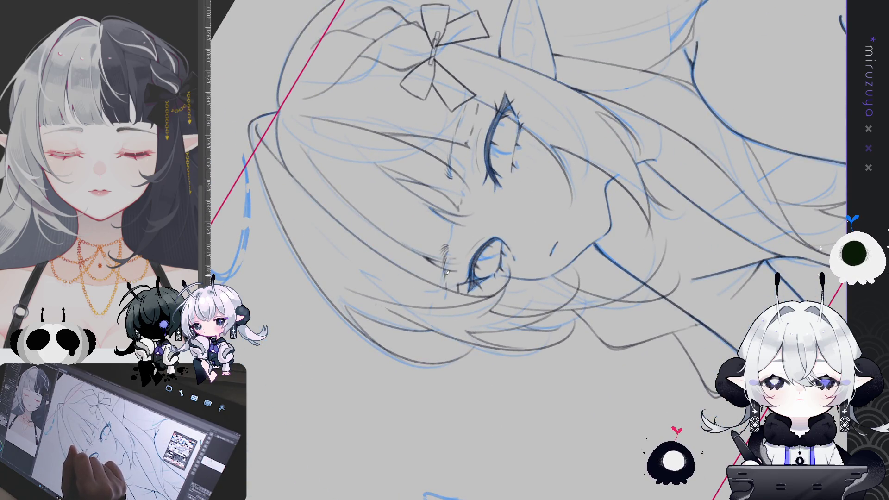
{"action": "key", "text": "Escape"}
- Lasso the left eyebrow and transform it into a better angle and position
{"action": "left_click_drag", "start_coordinate": [744, 295], "coordinate": [610, 321]}
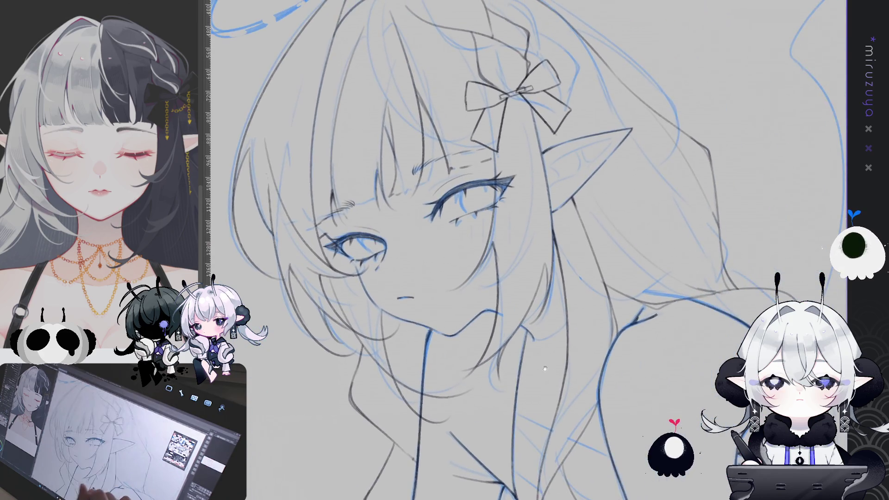
{"action": "mouse_move", "coordinate": [380, 163]}
{"action": "left_mouse_down"}
{"action": "mouse_move", "coordinate": [324, 229]}
{"action": "mouse_move", "coordinate": [377, 165]}
{"action": "left_mouse_up"}
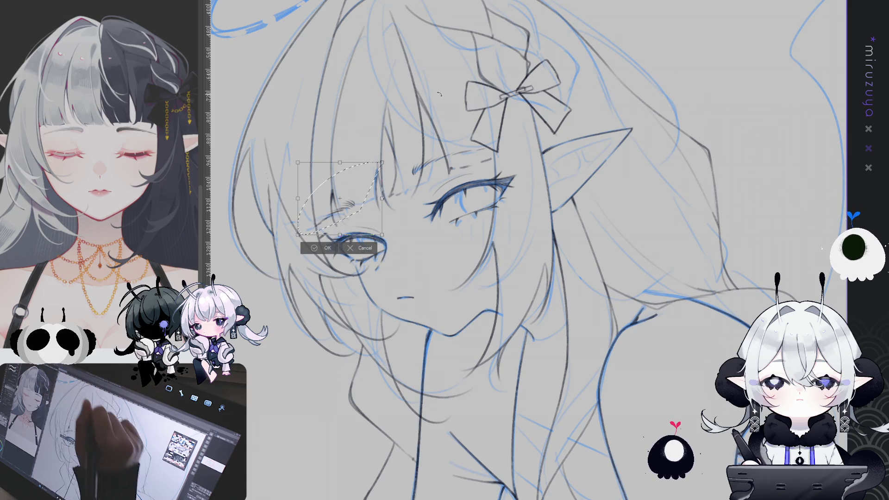
{"action": "key", "text": "ctrl+t"}
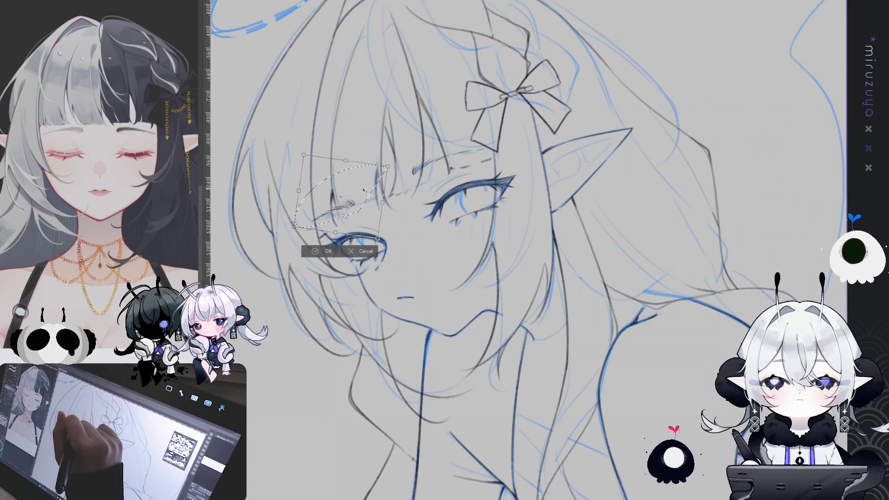
{"action": "left_click", "coordinate": [323, 253]}
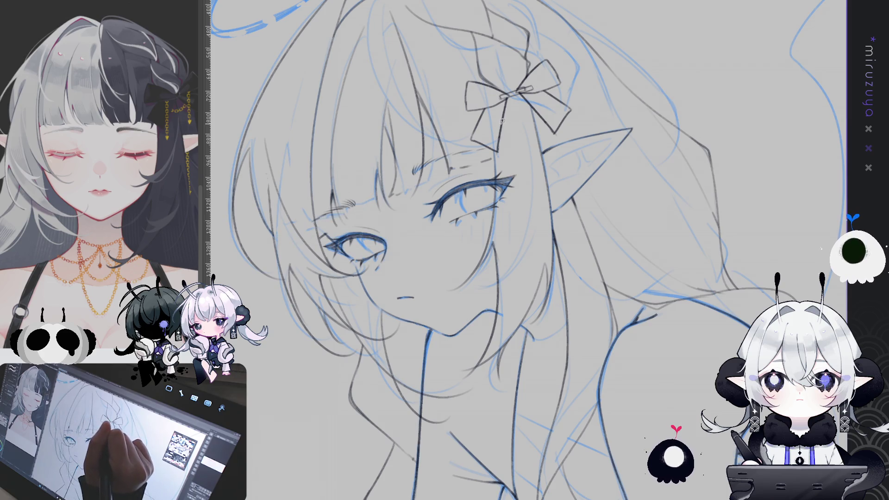
{"action": "scroll", "coordinate": [478, 137], "scroll_direction": "down", "scroll_amount": 5}
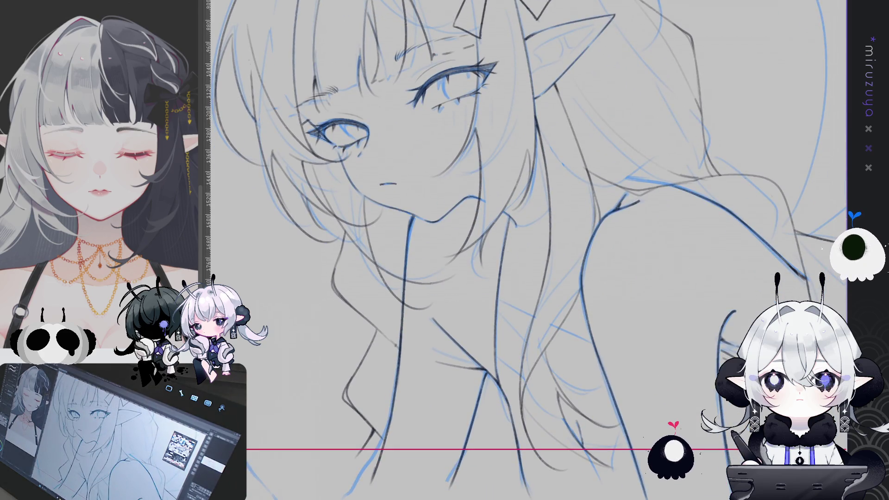
- Hide the blue sketch to inspect the face lineart closely, then fit the whole drawing to the window
{"action": "key", "text": "ctrl+h"}
{"action": "key", "text": "ctrl+h"}
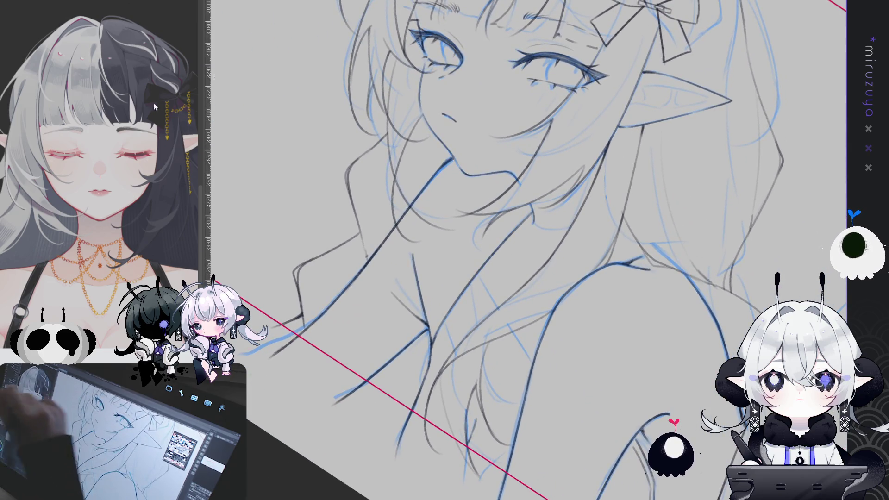
{"action": "scroll", "coordinate": [542, 250], "scroll_direction": "up", "scroll_amount": 5}
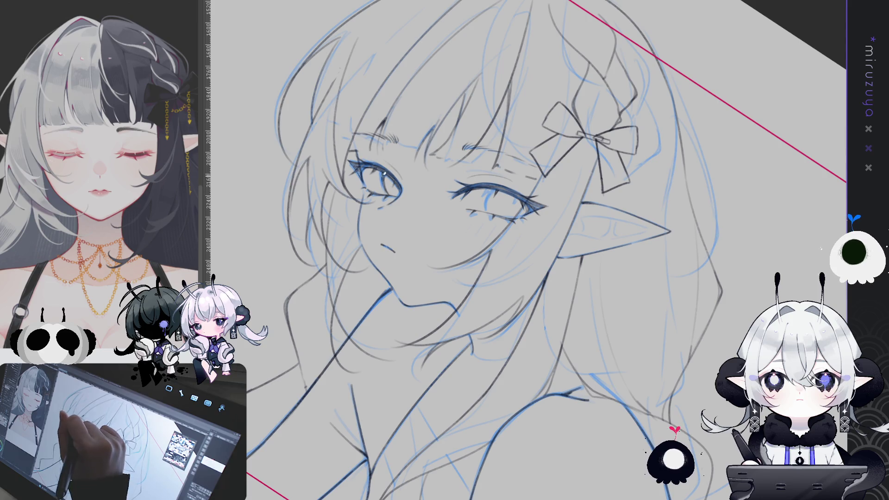
{"action": "left_click_drag", "start_coordinate": [419, 282], "coordinate": [541, 122]}
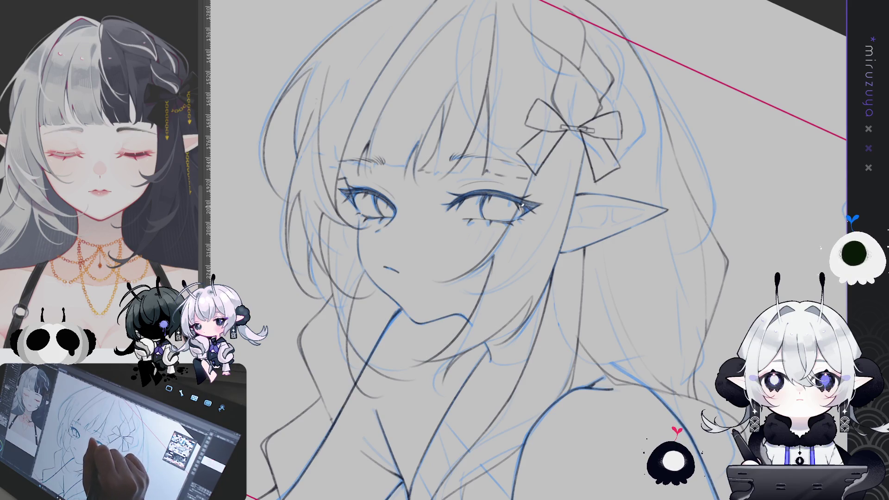
{"action": "left_click_drag", "start_coordinate": [565, 188], "coordinate": [506, 212]}
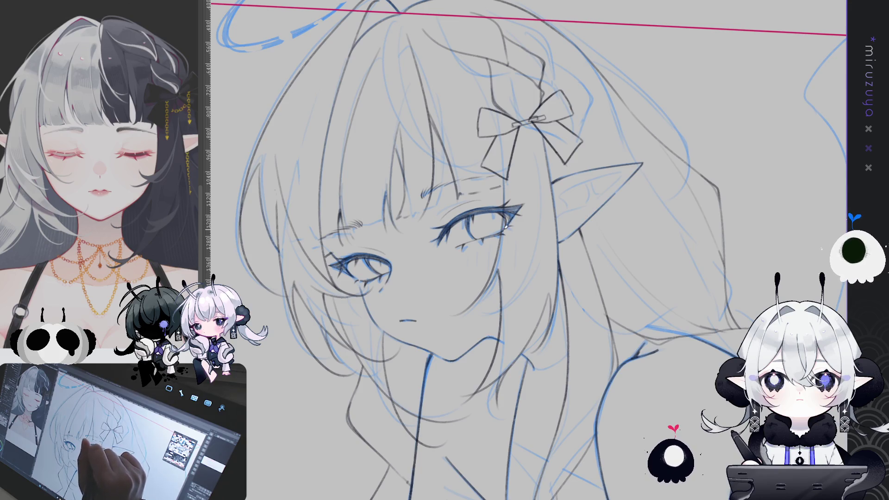
{"action": "left_click_drag", "start_coordinate": [731, 434], "coordinate": [592, 312]}
{"action": "key", "text": "ctrl+0"}
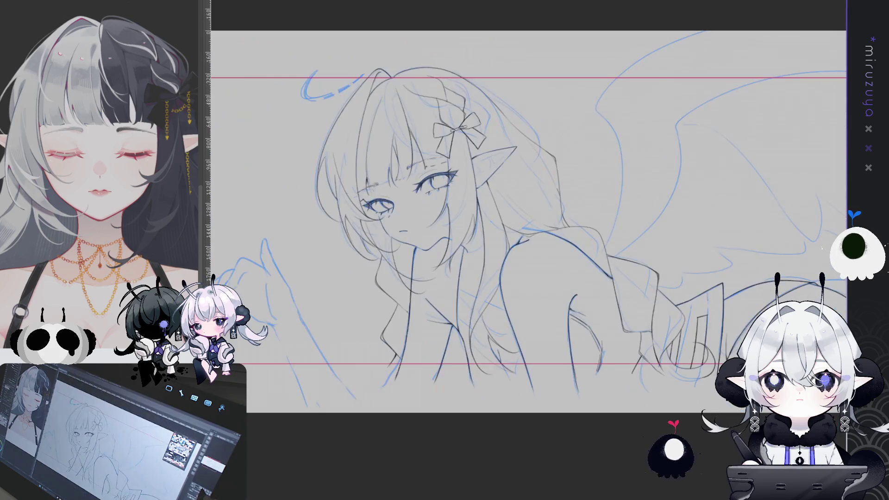
{"action": "left_click_drag", "start_coordinate": [817, 259], "coordinate": [678, 247]}
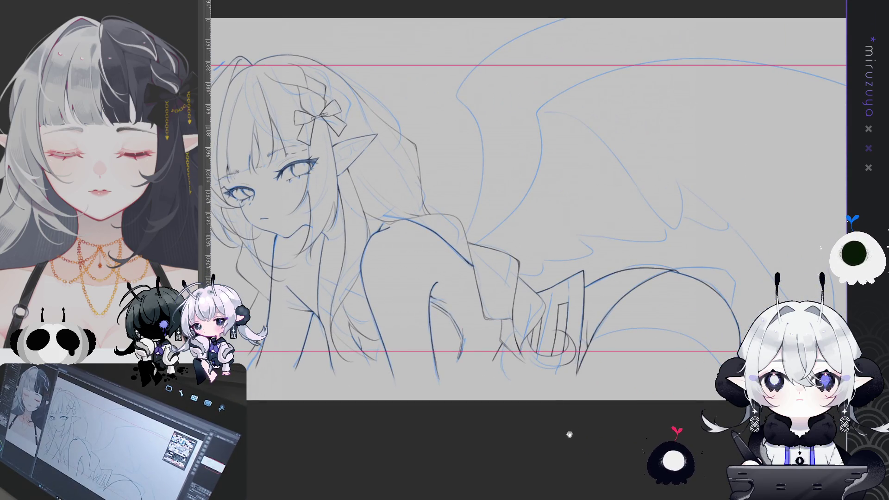
{"action": "mouse_move", "coordinate": [585, 423]}
{"action": "left_mouse_down"}
{"action": "mouse_move", "coordinate": [662, 392]}
{"action": "mouse_move", "coordinate": [740, 429]}
{"action": "mouse_move", "coordinate": [749, 418]}
{"action": "mouse_move", "coordinate": [833, 402]}
{"action": "mouse_move", "coordinate": [512, 447]}
{"action": "mouse_move", "coordinate": [468, 416]}
{"action": "mouse_move", "coordinate": [437, 446]}
{"action": "left_mouse_up"}
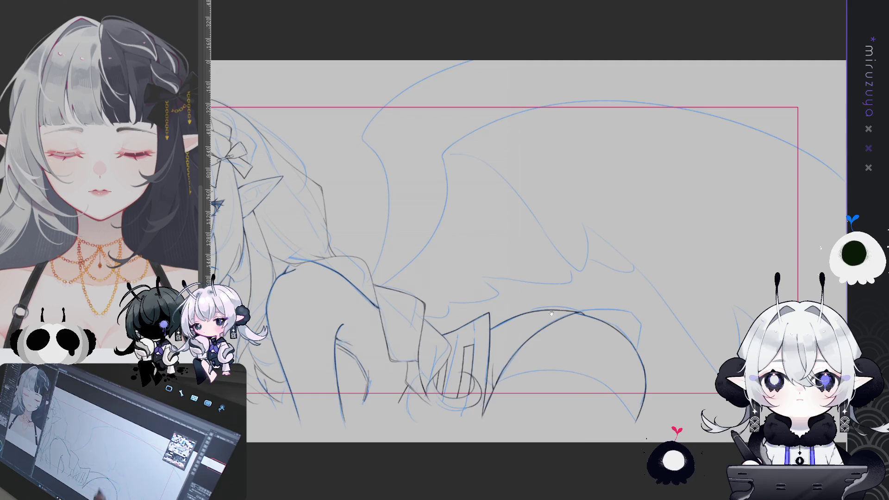
{"action": "left_click_drag", "start_coordinate": [463, 231], "coordinate": [641, 174]}
{"action": "mouse_move", "coordinate": [576, 443]}
{"action": "left_mouse_down"}
{"action": "mouse_move", "coordinate": [578, 425]}
{"action": "mouse_move", "coordinate": [594, 461]}
{"action": "mouse_move", "coordinate": [423, 444]}
{"action": "left_mouse_up"}
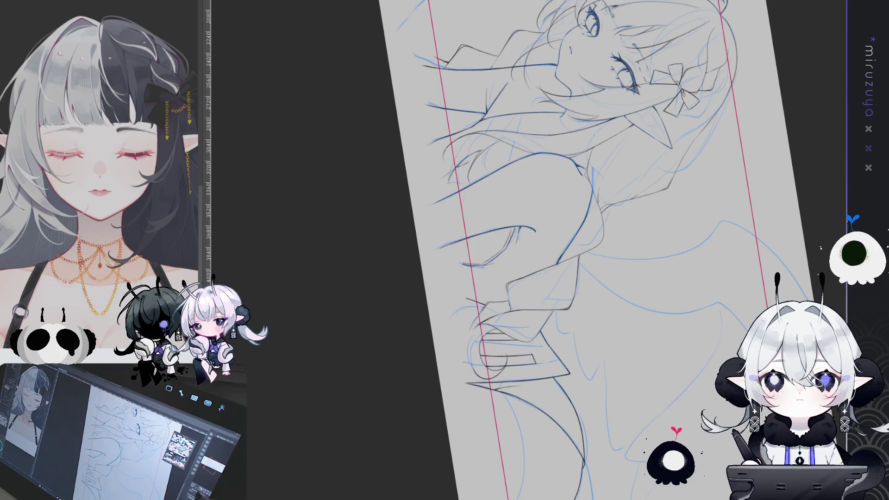
- Draw a line closing the figure's lower edge and begin lasso-filling the whole figure
{"action": "scroll", "coordinate": [478, 151], "scroll_direction": "down", "scroll_amount": 2}
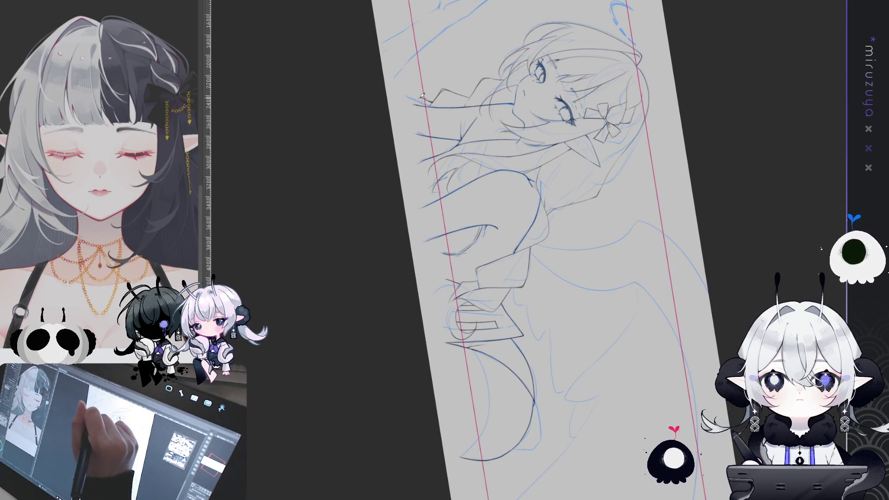
{"action": "left_click_drag", "start_coordinate": [421, 123], "coordinate": [468, 460]}
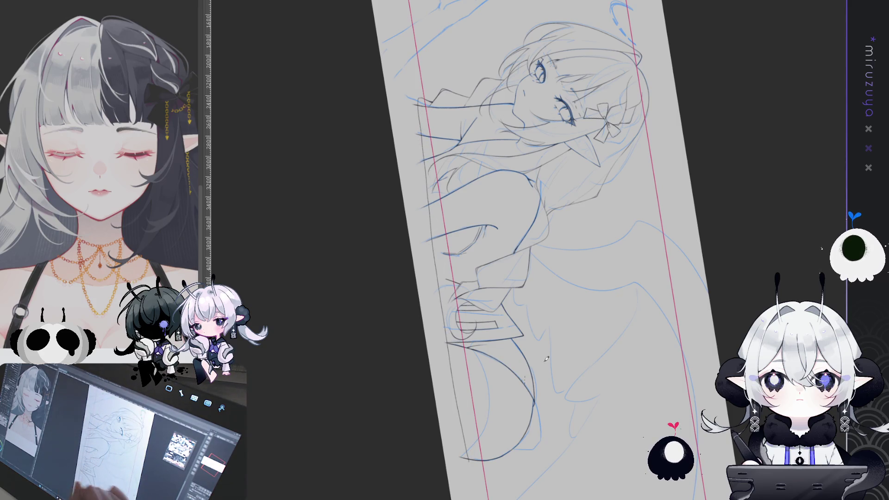
{"action": "key", "text": "ctrl+0"}
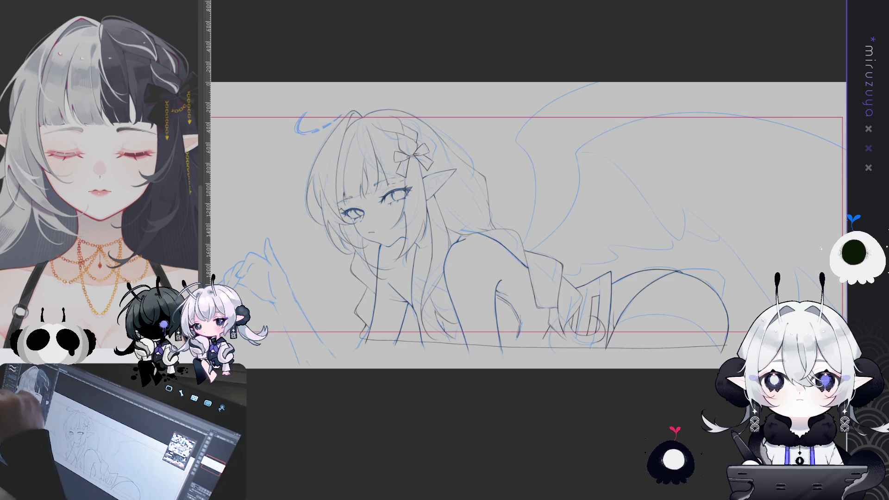
{"action": "mouse_move", "coordinate": [462, 225]}
{"action": "left_mouse_down"}
{"action": "mouse_move", "coordinate": [496, 222]}
{"action": "mouse_move", "coordinate": [440, 224]}
{"action": "left_mouse_up"}
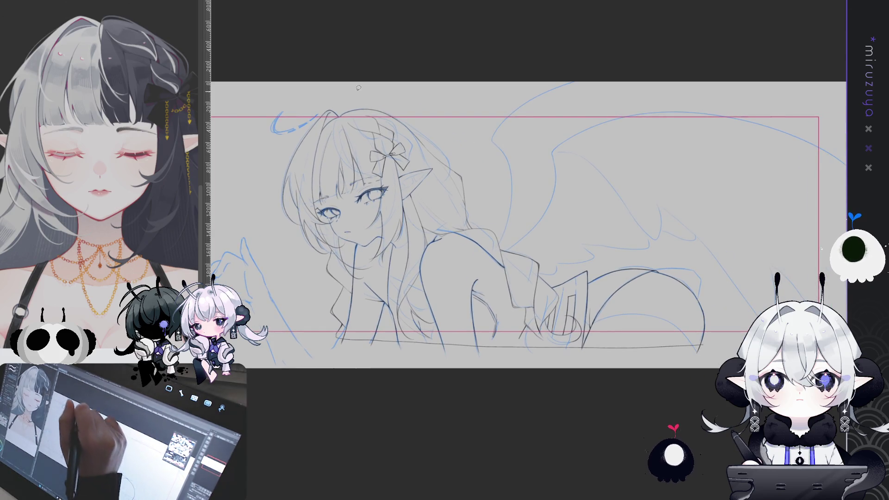
{"action": "mouse_move", "coordinate": [341, 81]}
{"action": "left_mouse_down"}
{"action": "mouse_move", "coordinate": [278, 305]}
{"action": "mouse_move", "coordinate": [602, 409]}
{"action": "mouse_move", "coordinate": [464, 69]}
{"action": "mouse_move", "coordinate": [333, 82]}
{"action": "left_mouse_up"}
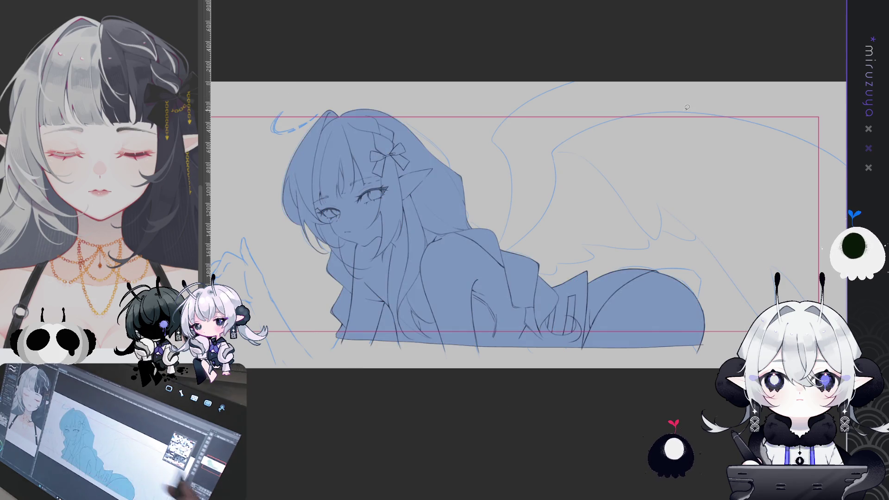
- Lasso-fill the missed gap along the hair's left edge with blue
{"action": "scroll", "coordinate": [528, 250], "scroll_direction": "up", "scroll_amount": 5}
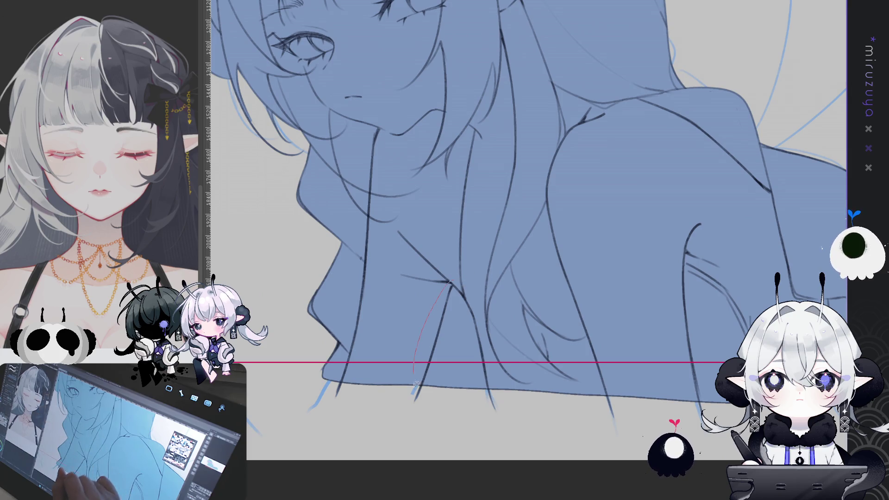
{"action": "left_click_drag", "start_coordinate": [605, 298], "coordinate": [571, 294]}
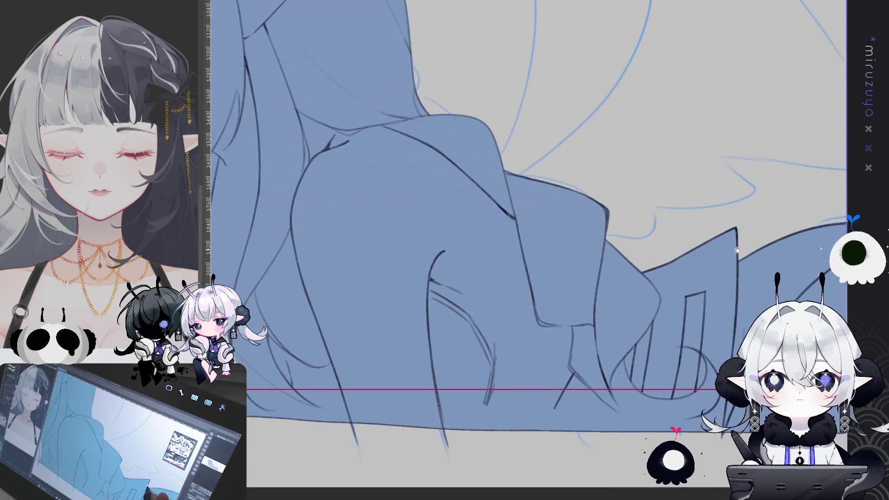
{"action": "scroll", "coordinate": [737, 250], "scroll_direction": "down", "scroll_amount": 3}
{"action": "scroll", "coordinate": [623, 353], "scroll_direction": "up", "scroll_amount": 3}
{"action": "mouse_move", "coordinate": [624, 353]}
{"action": "left_mouse_down"}
{"action": "mouse_move", "coordinate": [661, 429]}
{"action": "mouse_move", "coordinate": [712, 481]}
{"action": "left_mouse_up"}
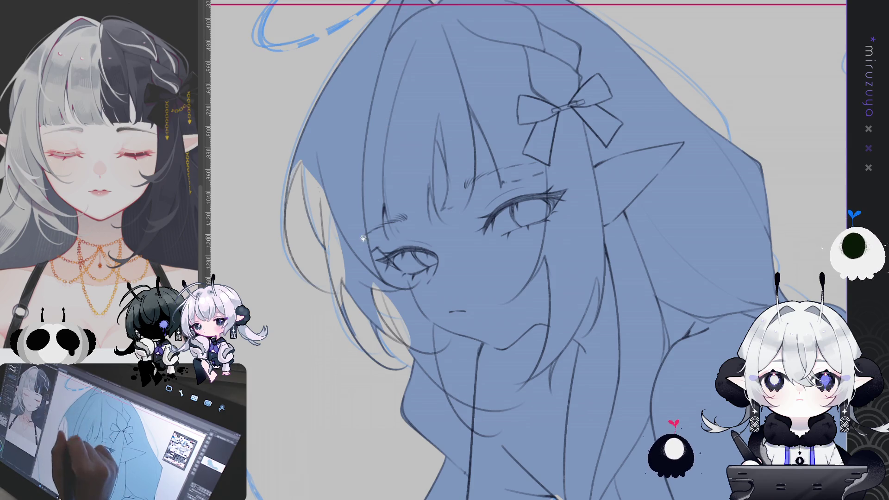
{"action": "left_click_drag", "start_coordinate": [364, 237], "coordinate": [351, 234]}
{"action": "left_click_drag", "start_coordinate": [295, 137], "coordinate": [287, 159]}
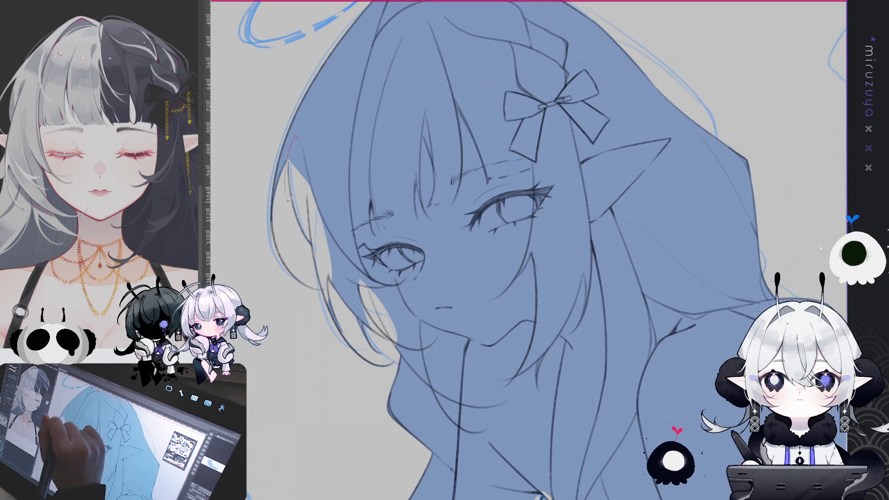
- Lasso-fill the unfilled torso gap with blue, then fit the illustration to the window
{"action": "left_click_drag", "start_coordinate": [374, 286], "coordinate": [318, 202]}
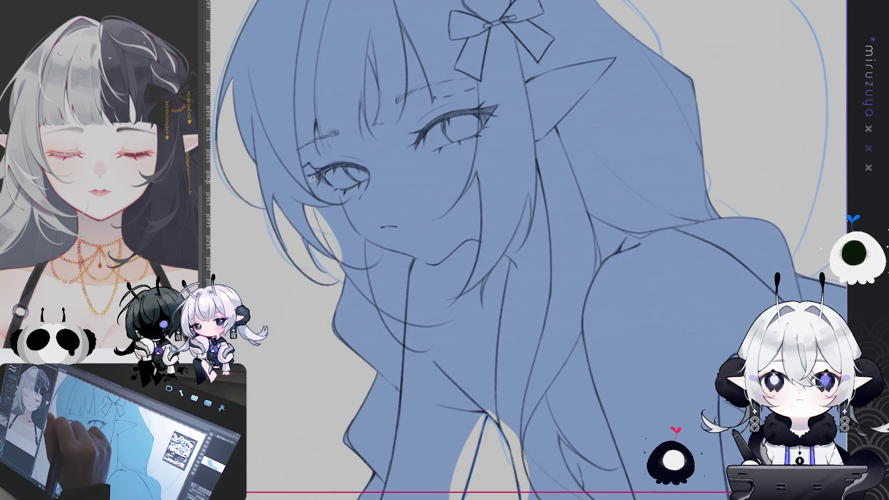
{"action": "mouse_move", "coordinate": [496, 404]}
{"action": "left_mouse_down"}
{"action": "mouse_move", "coordinate": [462, 199]}
{"action": "mouse_move", "coordinate": [420, 220]}
{"action": "left_mouse_up"}
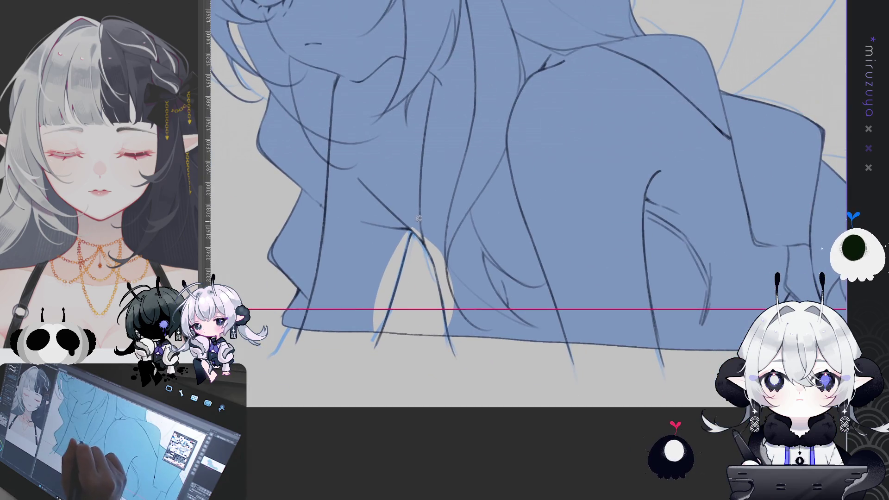
{"action": "mouse_move", "coordinate": [391, 296]}
{"action": "left_mouse_down"}
{"action": "mouse_move", "coordinate": [422, 212]}
{"action": "mouse_move", "coordinate": [445, 322]}
{"action": "left_mouse_up"}
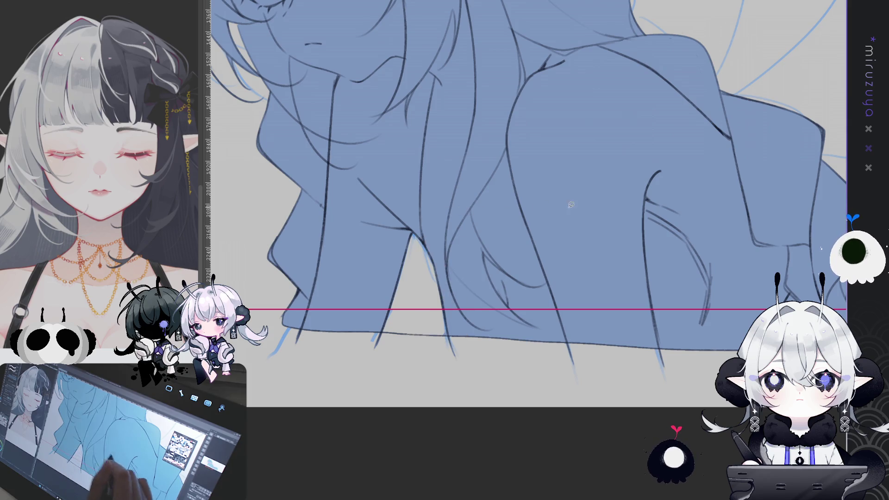
{"action": "left_click_drag", "start_coordinate": [563, 204], "coordinate": [583, 389]}
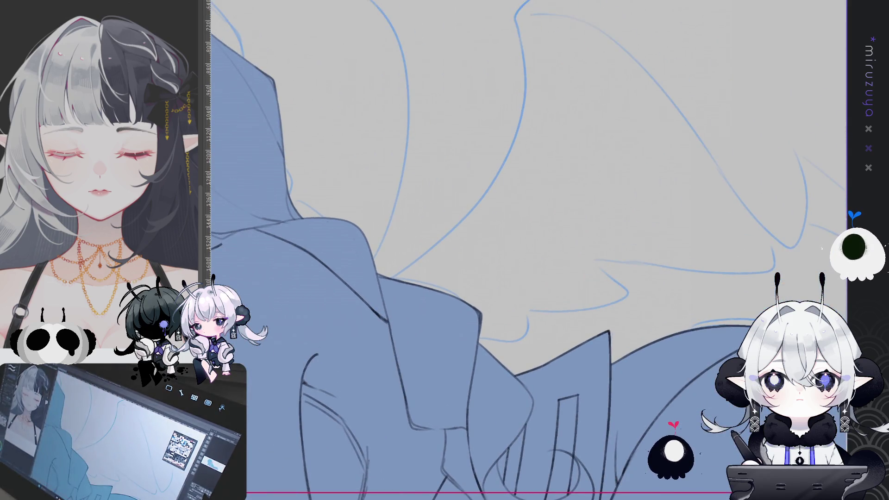
{"action": "key", "text": "ctrl+0"}
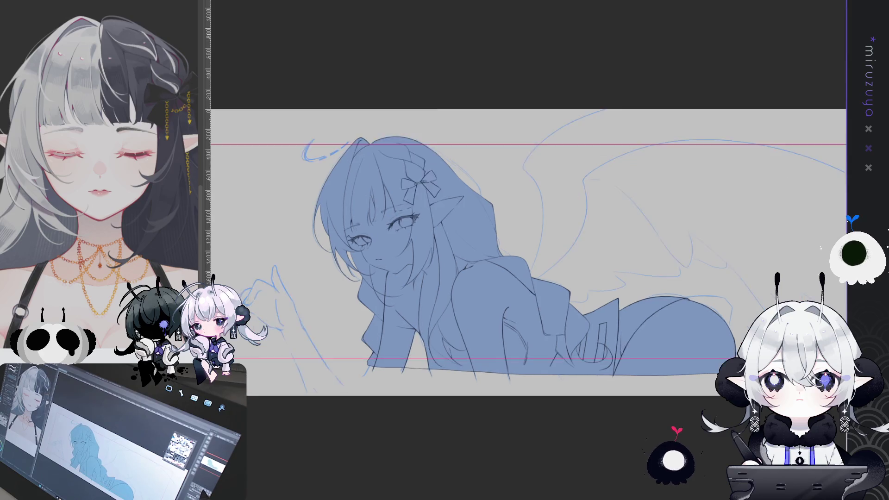
- Lock transparency on the base layer and fill it with white, replacing the blue flat
{"action": "key", "text": "ctrl+plus"}
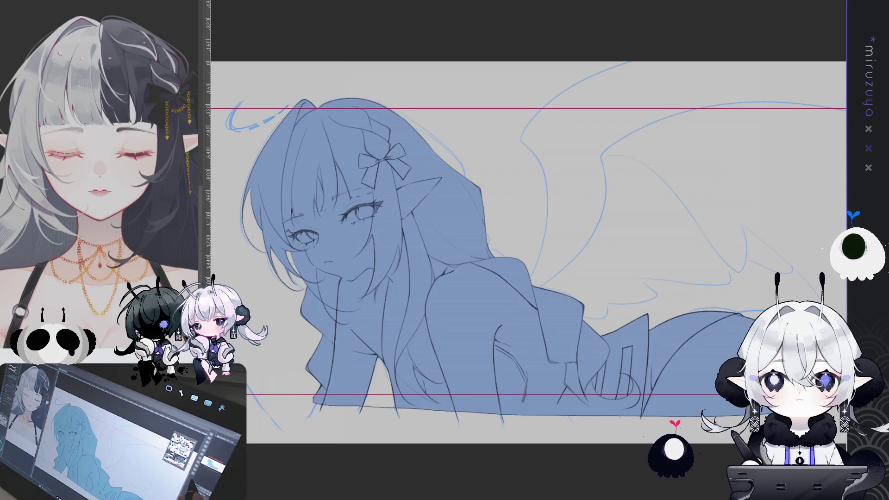
{"action": "scroll", "coordinate": [528, 252], "scroll_direction": "up", "scroll_amount": 1}
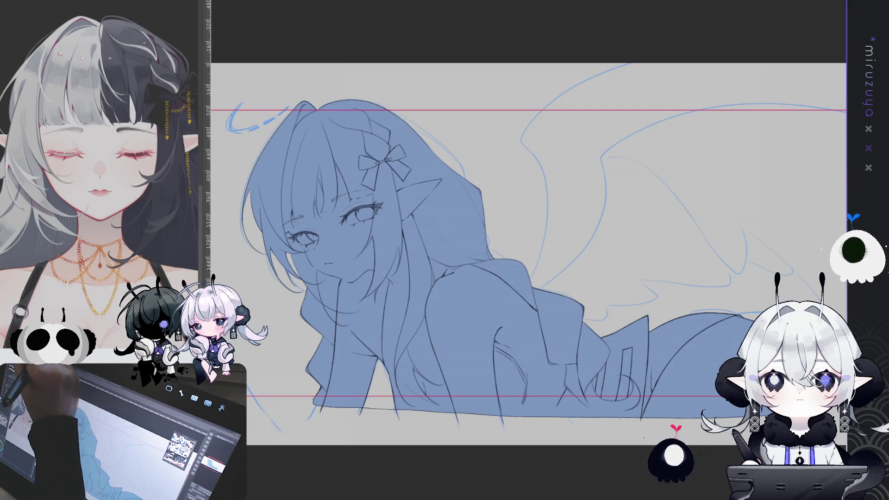
{"action": "left_click_drag", "start_coordinate": [594, 360], "coordinate": [635, 338]}
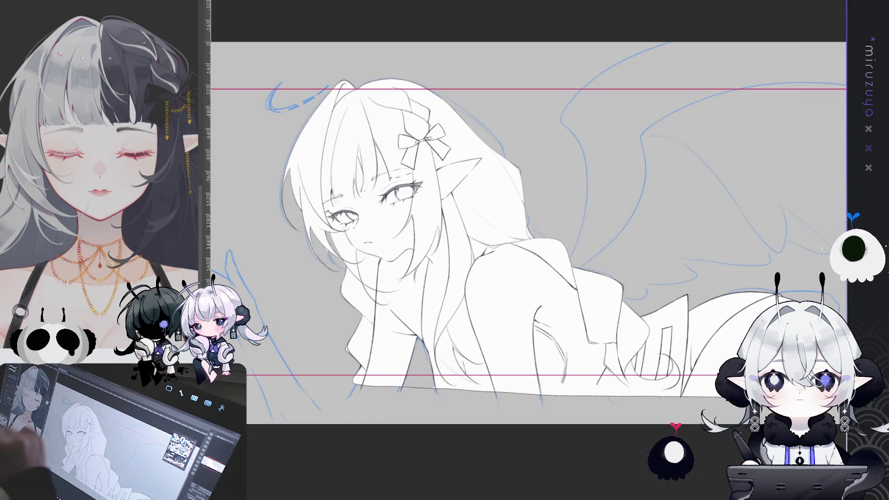
- Hide the blue sketch layer and turn on the black background layer
{"action": "key", "text": "ctrl+comma"}
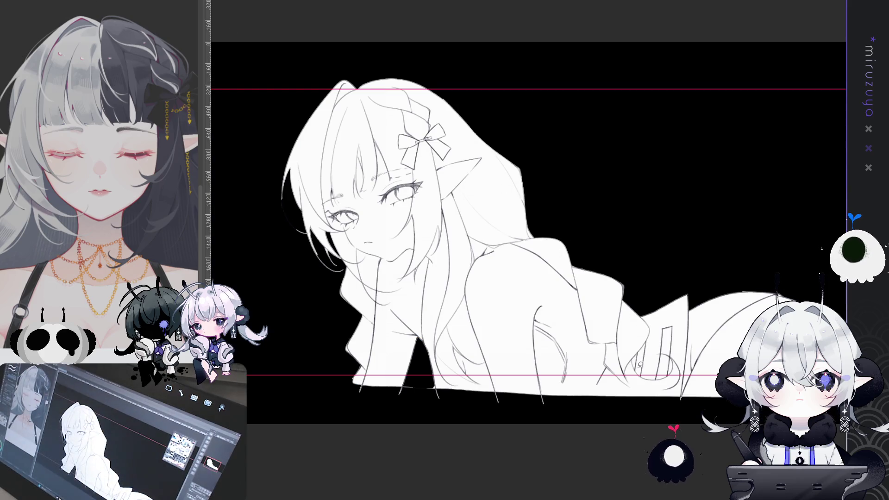
{"action": "scroll", "coordinate": [654, 393], "scroll_direction": "up", "scroll_amount": 1}
{"action": "scroll", "coordinate": [654, 393], "scroll_direction": "down", "scroll_amount": 1}
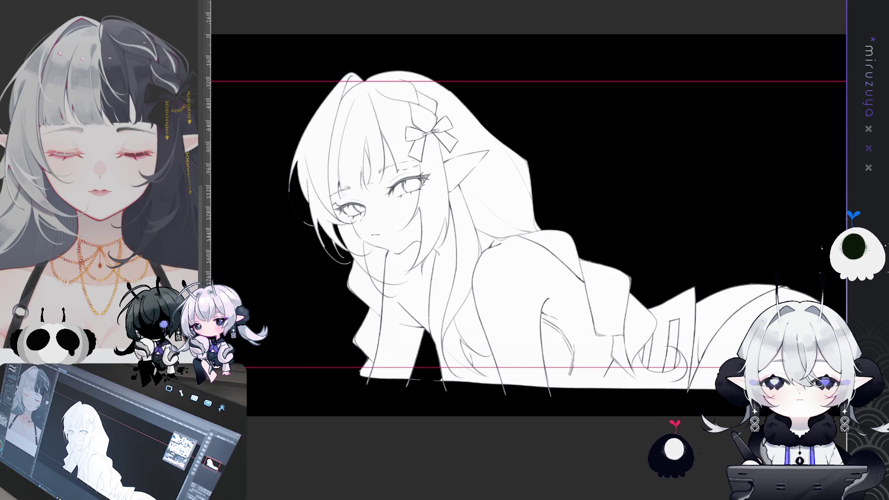
{"action": "scroll", "coordinate": [528, 226], "scroll_direction": "up", "scroll_amount": 1}
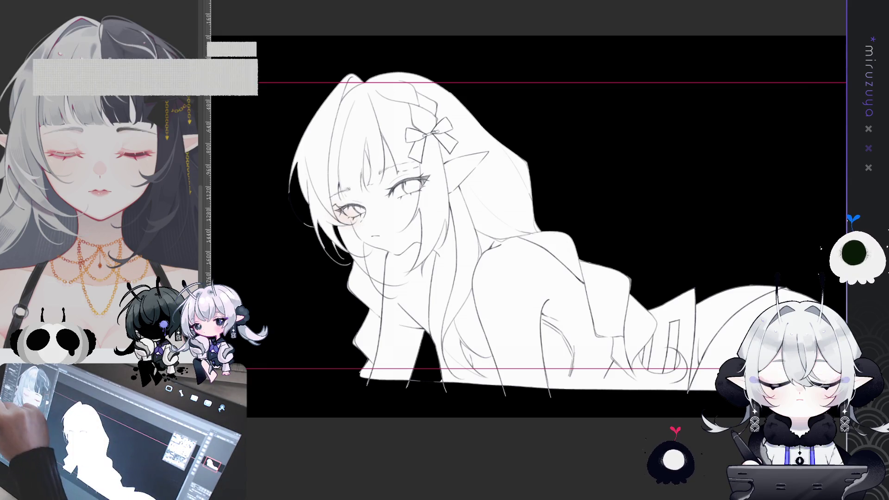
- Airbrush soft peach blush on the cheek, toward the ear, and over the rounded hip
{"action": "left_click_drag", "start_coordinate": [412, 203], "coordinate": [419, 199]}
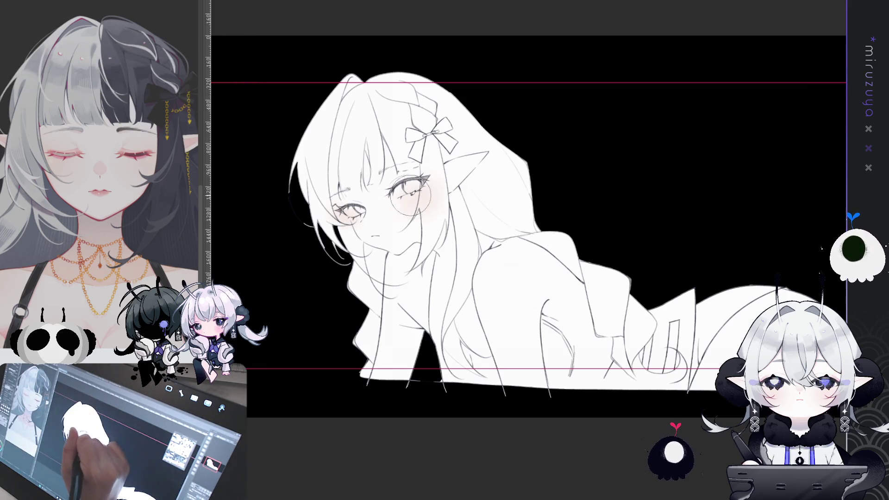
{"action": "left_click_drag", "start_coordinate": [482, 148], "coordinate": [525, 140]}
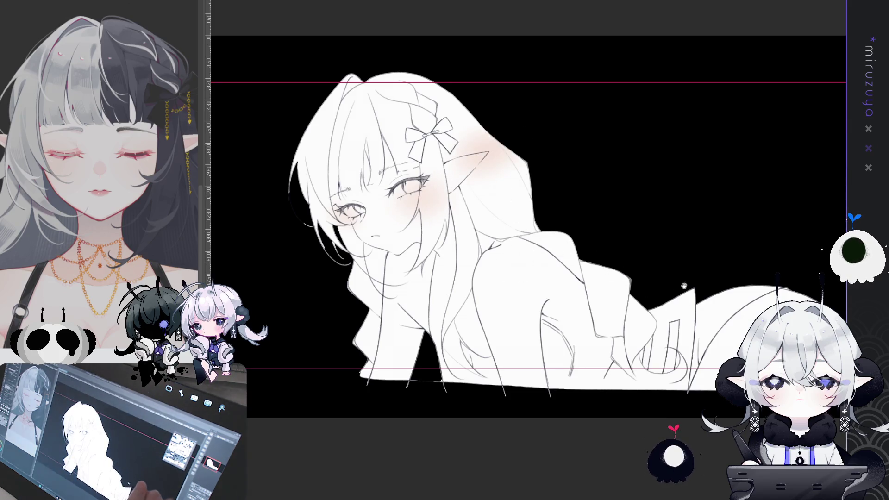
{"action": "mouse_move", "coordinate": [695, 264]}
{"action": "left_mouse_down"}
{"action": "mouse_move", "coordinate": [744, 267]}
{"action": "mouse_move", "coordinate": [547, 219]}
{"action": "left_mouse_up"}
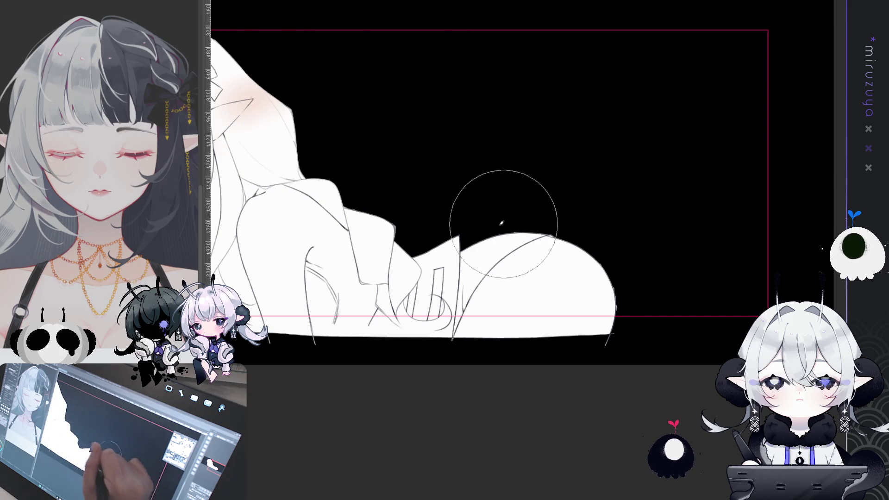
{"action": "mouse_move", "coordinate": [558, 207]}
{"action": "left_mouse_down"}
{"action": "mouse_move", "coordinate": [550, 192]}
{"action": "mouse_move", "coordinate": [574, 199]}
{"action": "mouse_move", "coordinate": [565, 213]}
{"action": "left_mouse_up"}
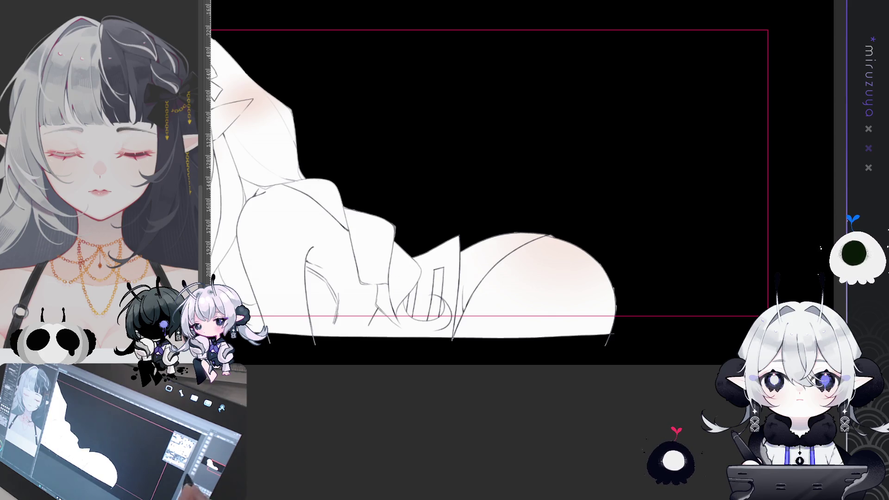
{"action": "key", "text": "ctrl+plus"}
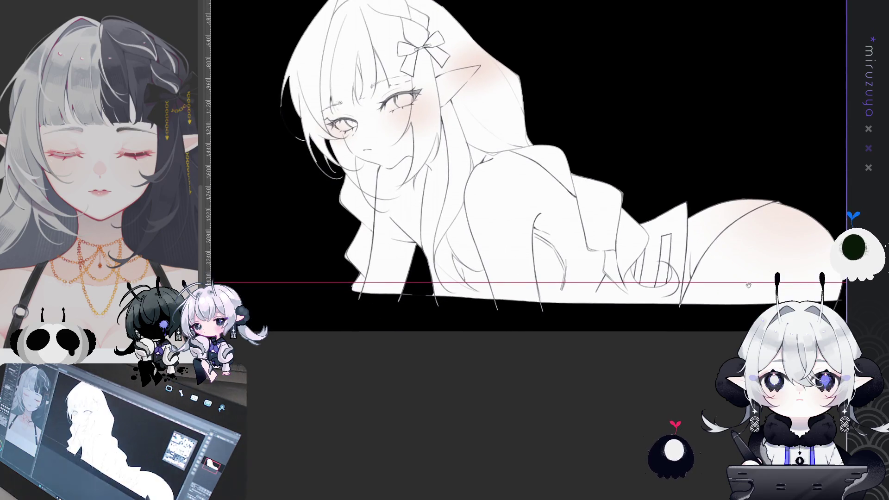
- Undo the grey bow fill and bucket-fill the bow's left loop and tail with black
{"action": "scroll", "coordinate": [527, 204], "scroll_direction": "up", "scroll_amount": 3}
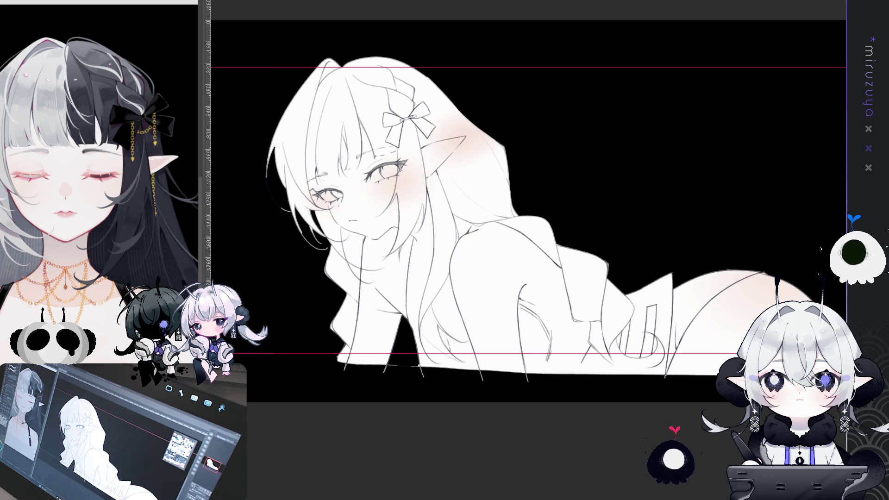
{"action": "left_click_drag", "start_coordinate": [481, 68], "coordinate": [492, 79]}
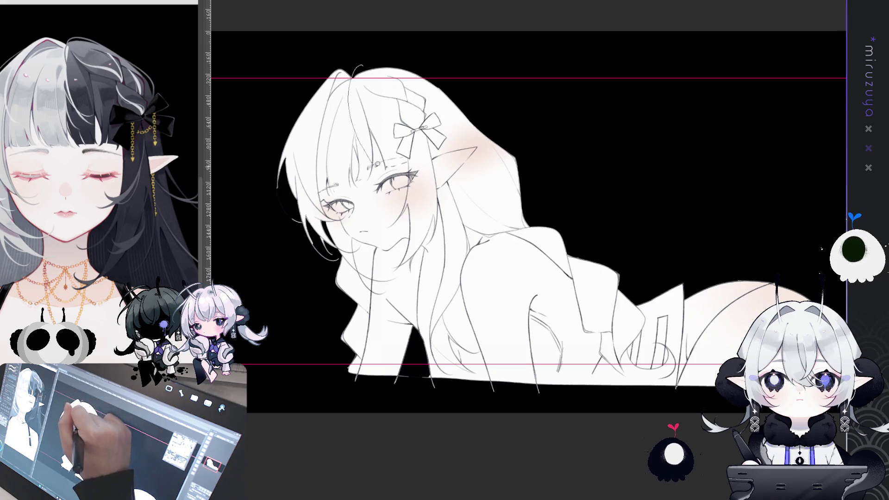
{"action": "key", "text": "ctrl+z"}
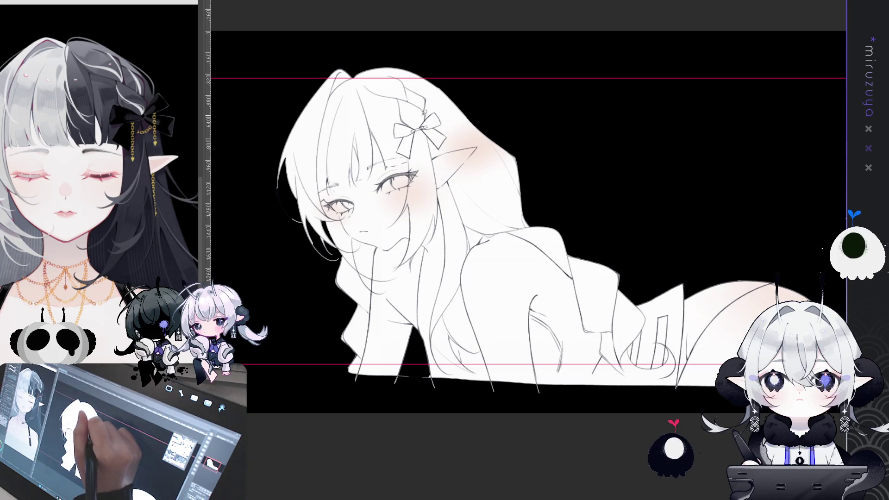
{"action": "left_click", "coordinate": [419, 130]}
{"action": "key", "text": "ctrl+z"}
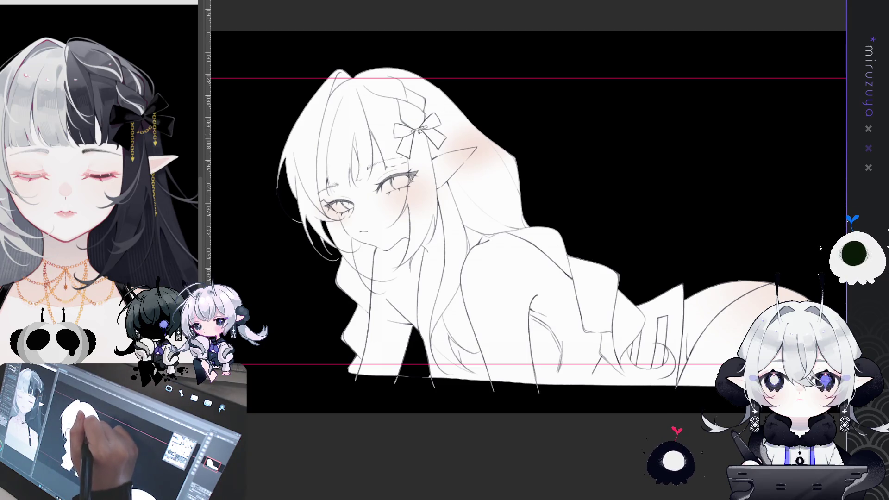
{"action": "left_click", "coordinate": [404, 155]}
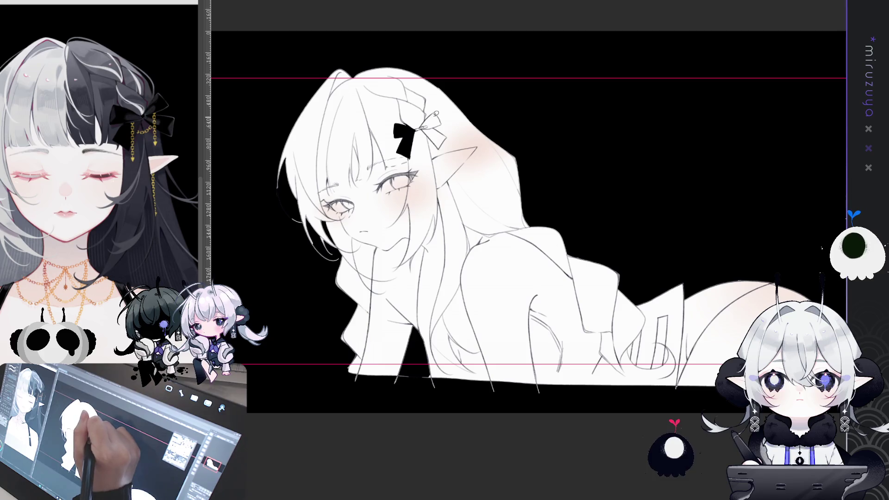
- Fill the bow's right loop black, then try fills around the arm and undo them
{"action": "left_click", "coordinate": [433, 131]}
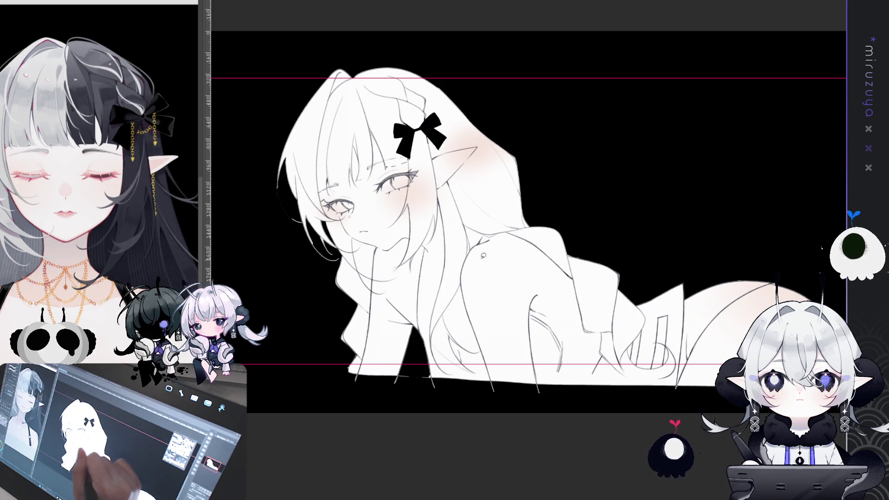
{"action": "left_click_drag", "start_coordinate": [419, 317], "coordinate": [453, 309]}
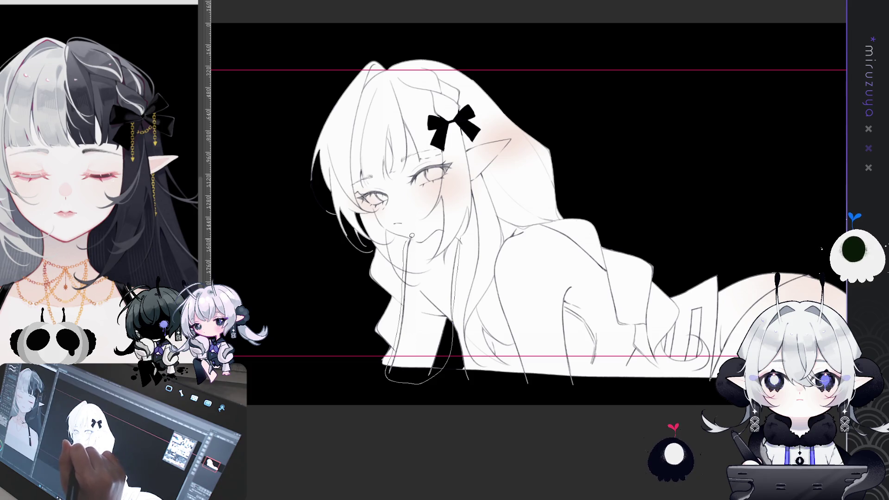
{"action": "key", "text": "Return"}
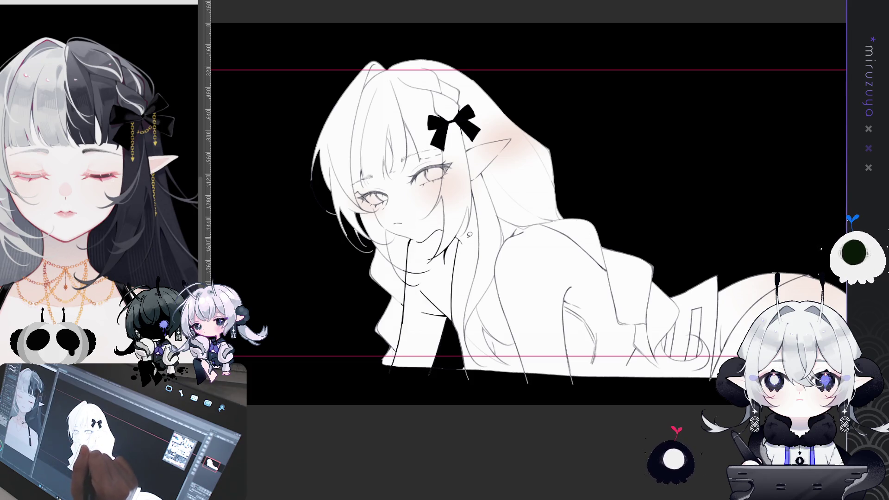
{"action": "key", "text": "ctrl+z"}
{"action": "left_click_drag", "start_coordinate": [364, 403], "coordinate": [466, 214]}
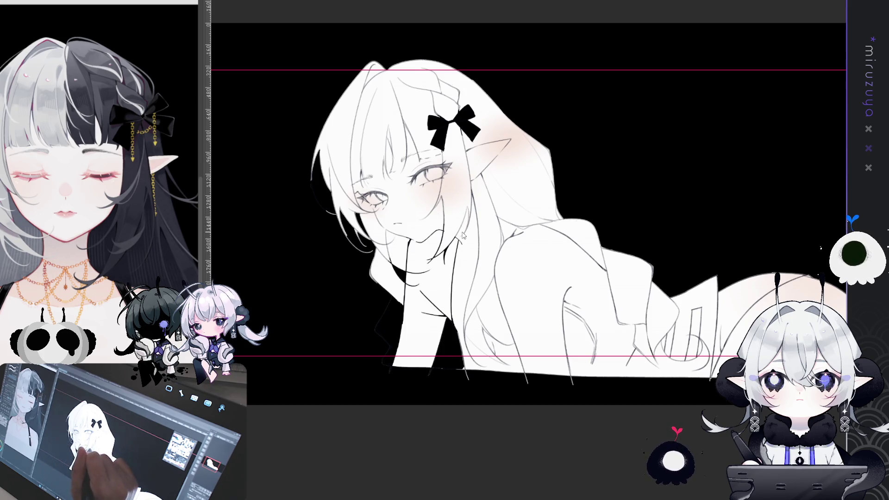
{"action": "key", "text": "ctrl+z"}
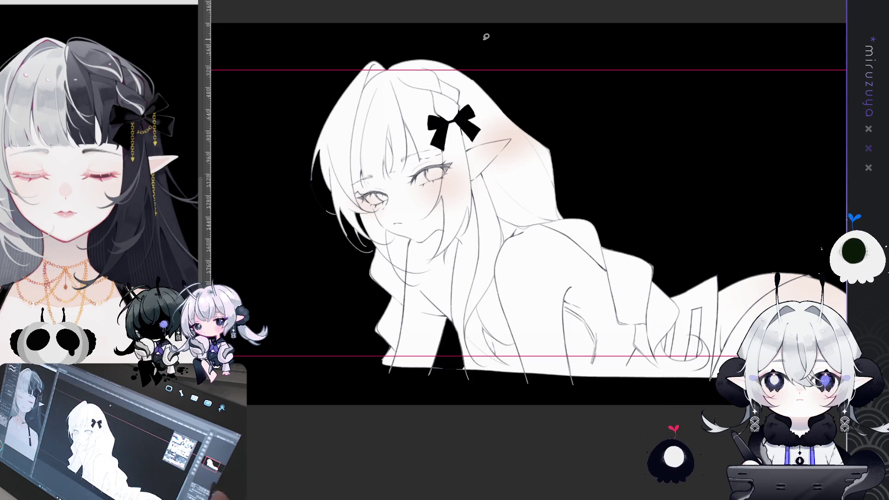
{"action": "scroll", "coordinate": [483, 231], "scroll_direction": "up", "scroll_amount": 3}
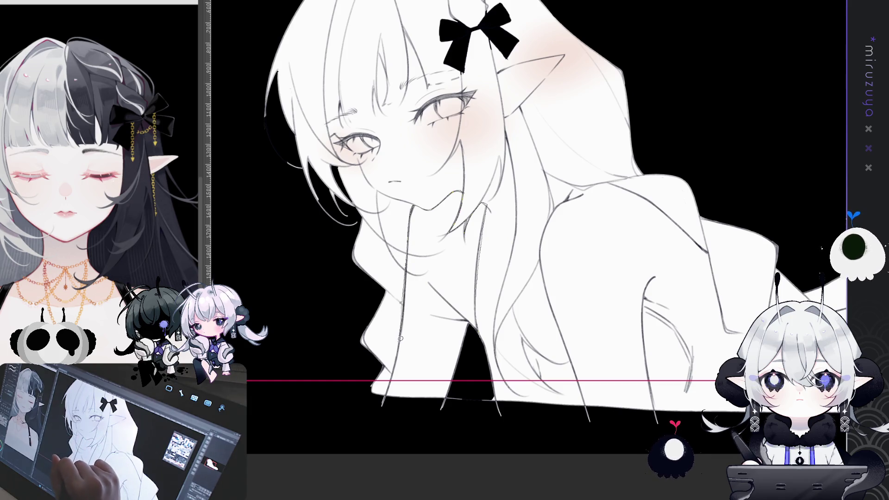
- Fill the area under the chin, the hair-strand gap and the gap beside the hair black
{"action": "left_click", "coordinate": [470, 386]}
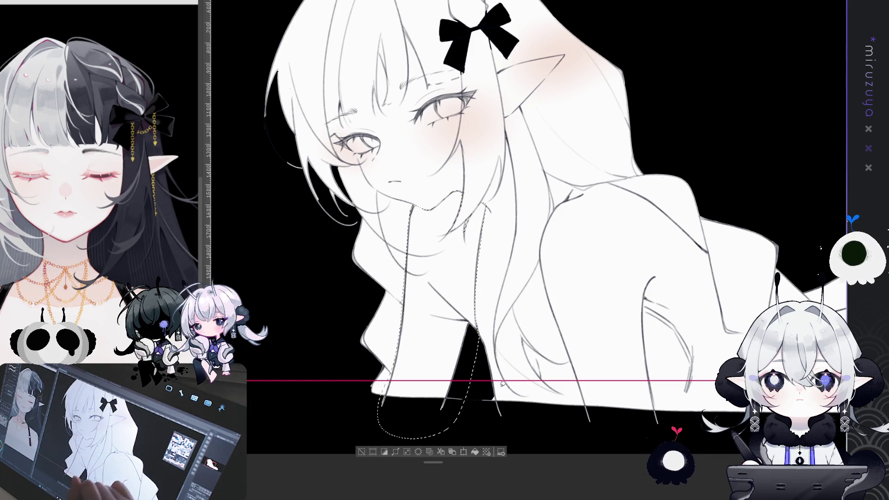
{"action": "left_click", "coordinate": [476, 451]}
{"action": "left_click_drag", "start_coordinate": [589, 267], "coordinate": [452, 309]}
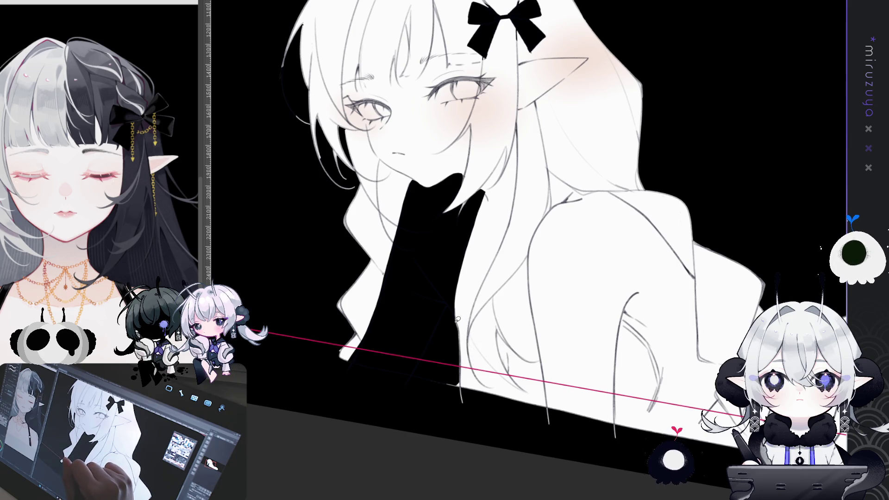
{"action": "left_click_drag", "start_coordinate": [456, 317], "coordinate": [493, 394]}
{"action": "key", "text": "Delete"}
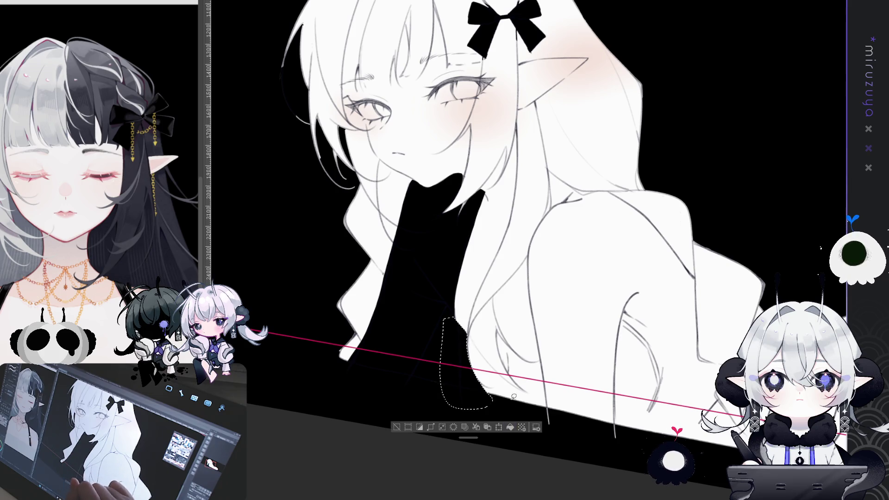
{"action": "key", "text": "ctrl+d"}
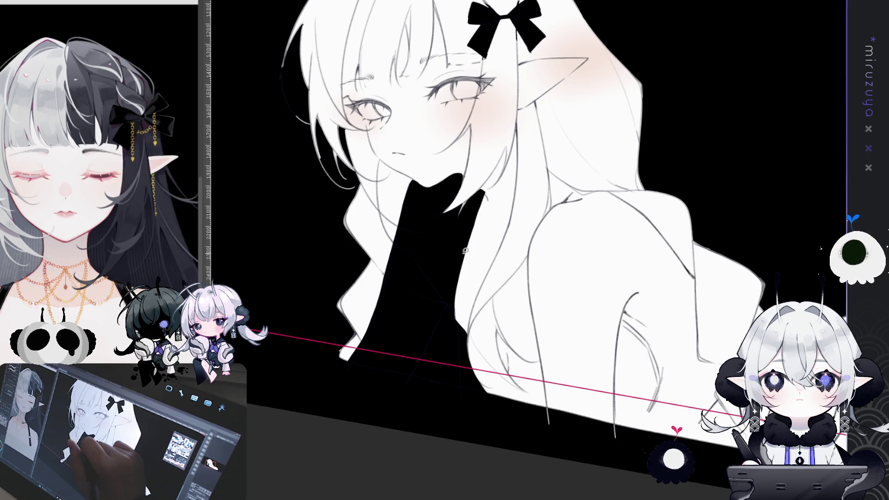
- Fill a thin strap shape black, draw two strap lines over the shoulder, and fill a nearby gap
{"action": "left_click_drag", "start_coordinate": [456, 258], "coordinate": [488, 273]}
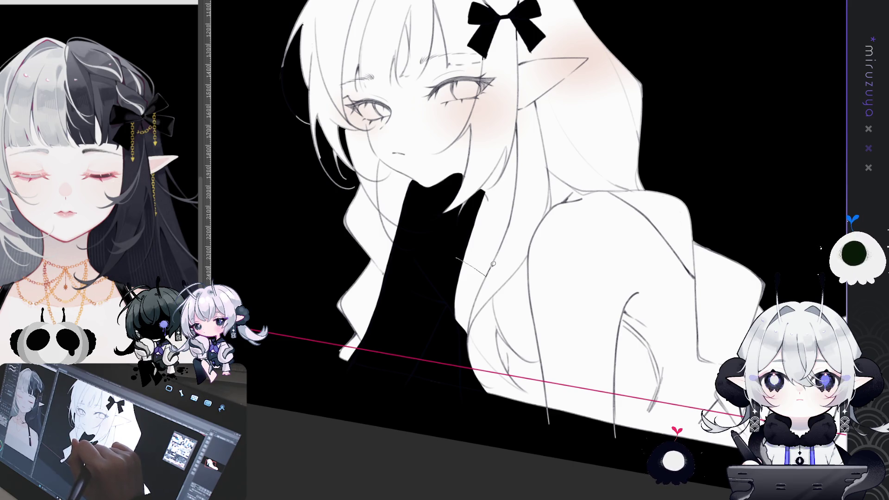
{"action": "key", "text": "alt+BackSpace"}
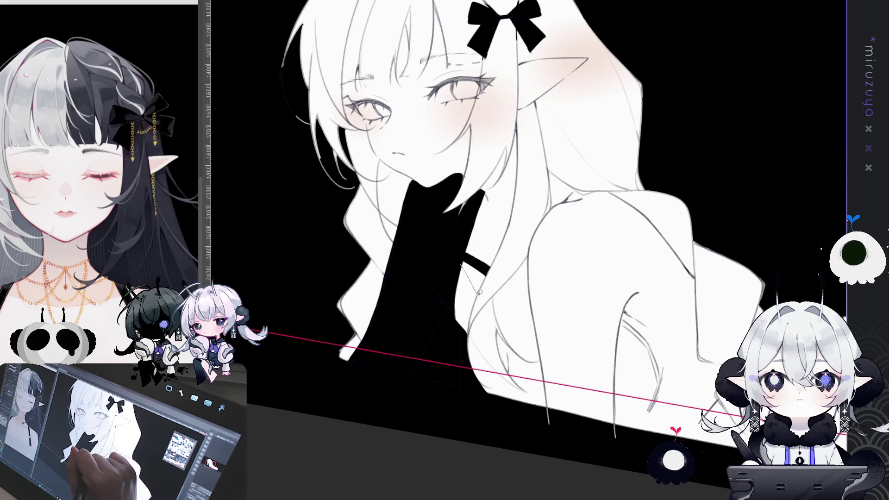
{"action": "left_click_drag", "start_coordinate": [462, 262], "coordinate": [479, 290]}
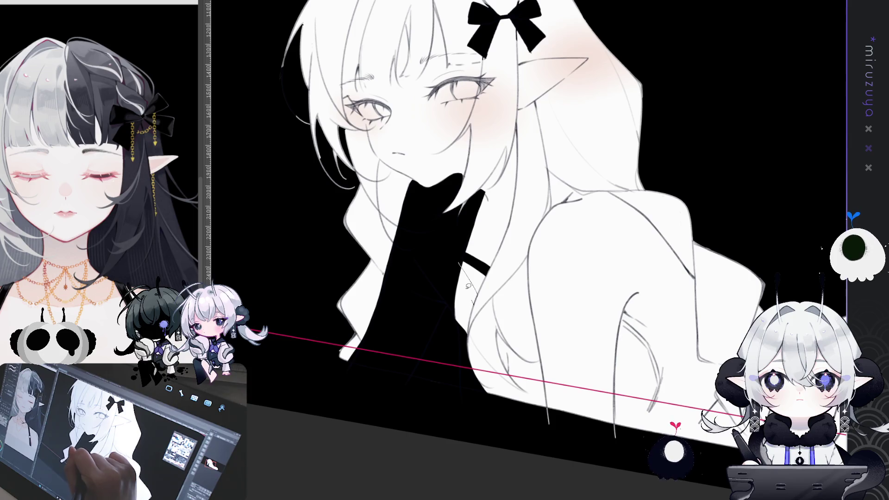
{"action": "left_click_drag", "start_coordinate": [459, 263], "coordinate": [477, 299]}
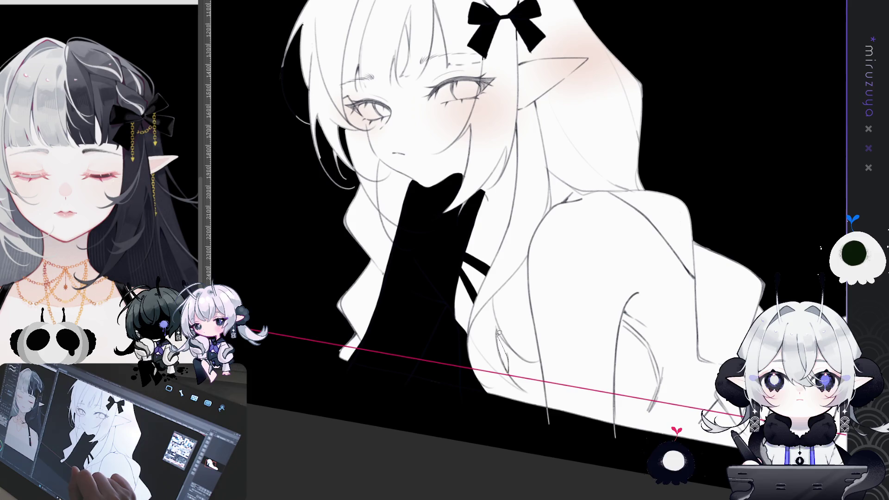
{"action": "left_click", "coordinate": [499, 334]}
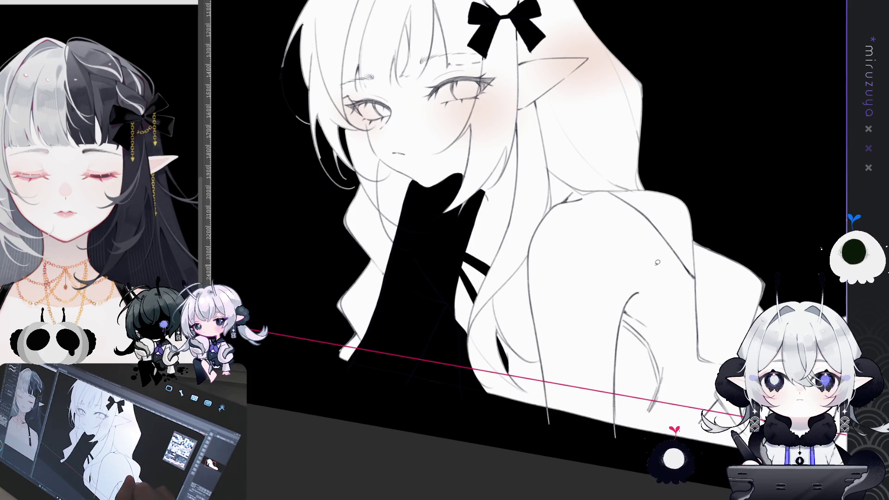
{"action": "left_click_drag", "start_coordinate": [656, 263], "coordinate": [624, 287]}
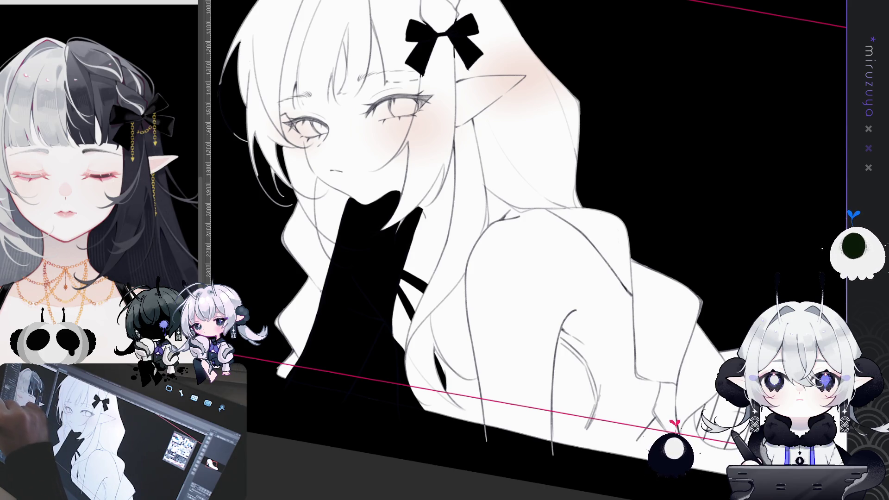
{"action": "left_click_drag", "start_coordinate": [509, 301], "coordinate": [539, 332]}
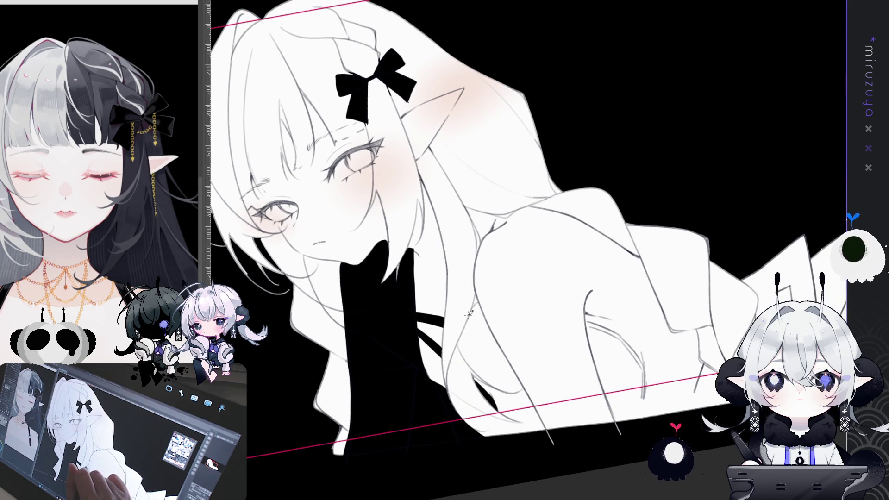
{"action": "left_click_drag", "start_coordinate": [463, 325], "coordinate": [661, 385]}
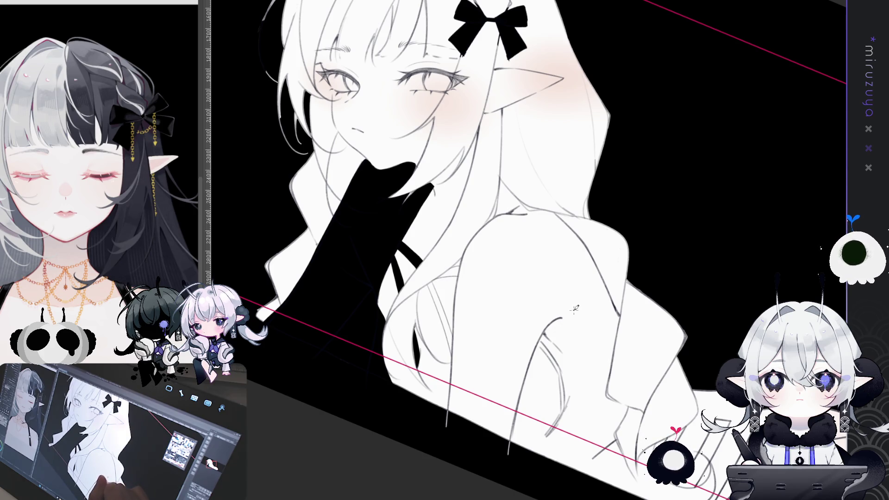
{"action": "left_click_drag", "start_coordinate": [566, 319], "coordinate": [464, 384]}
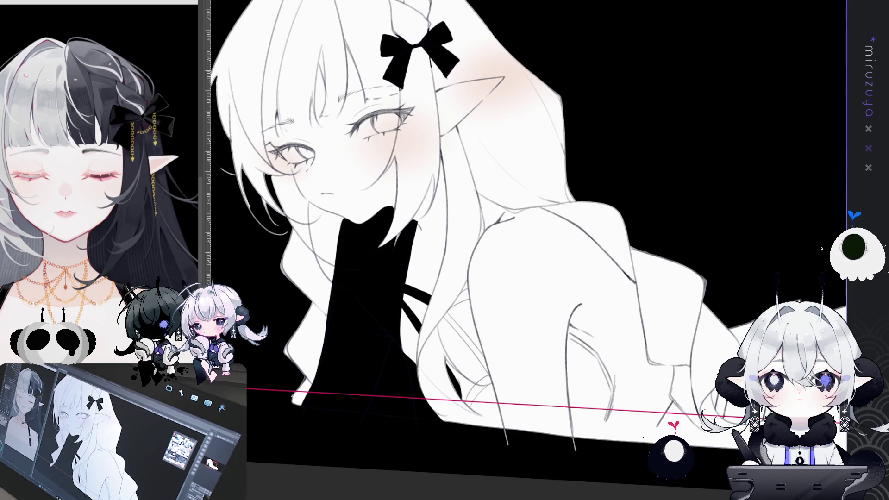
{"action": "key", "text": "ctrl+@"}
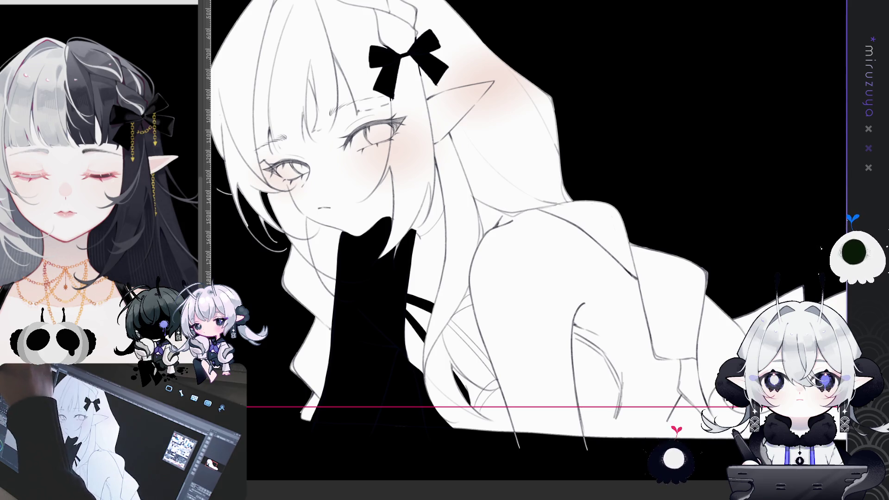
{"action": "left_click_drag", "start_coordinate": [634, 188], "coordinate": [736, 252]}
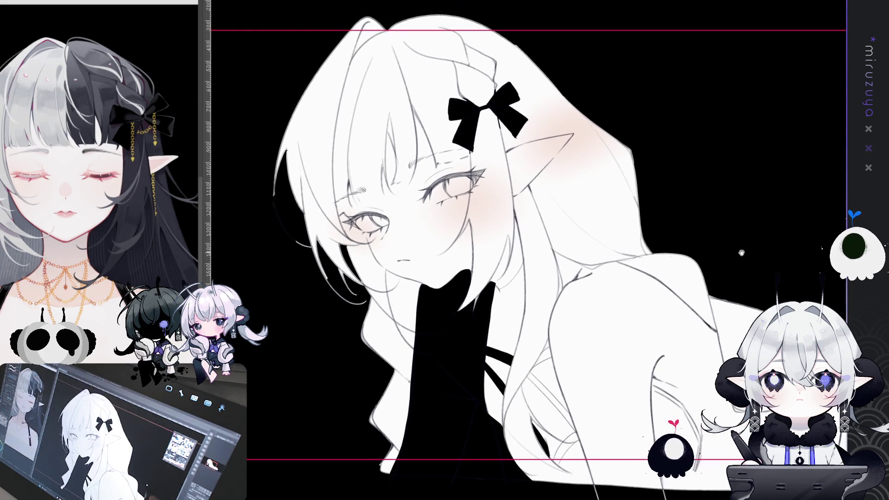
- Draw the curved line below the sleeve, extend the shoulder line, and fill the sleeve blue
{"action": "left_click_drag", "start_coordinate": [688, 337], "coordinate": [518, 243]}
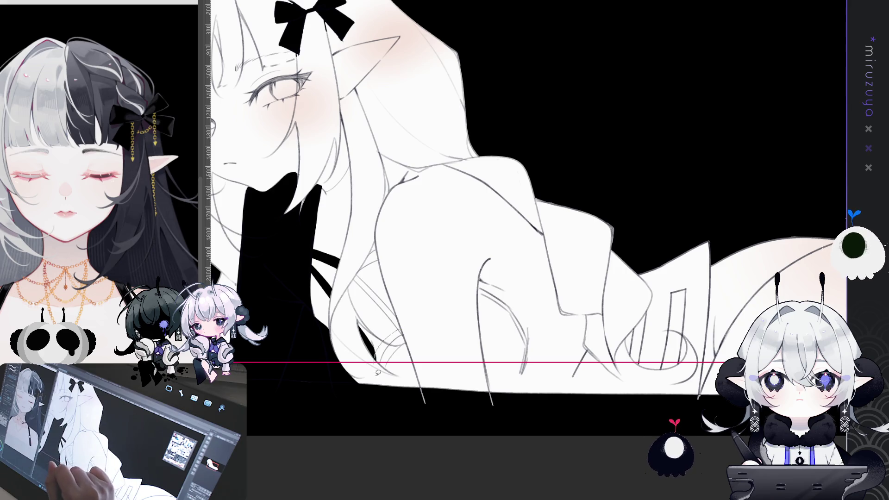
{"action": "left_click_drag", "start_coordinate": [384, 366], "coordinate": [405, 337]}
{"action": "key", "text": "ctrl+z"}
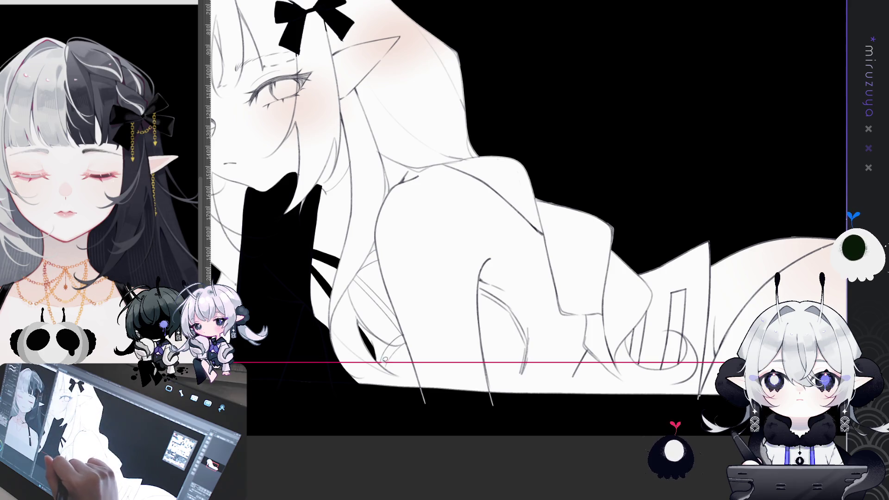
{"action": "mouse_move", "coordinate": [416, 383]}
{"action": "left_mouse_down"}
{"action": "mouse_move", "coordinate": [512, 445]}
{"action": "mouse_move", "coordinate": [540, 425]}
{"action": "mouse_move", "coordinate": [567, 379]}
{"action": "mouse_move", "coordinate": [636, 391]}
{"action": "left_mouse_up"}
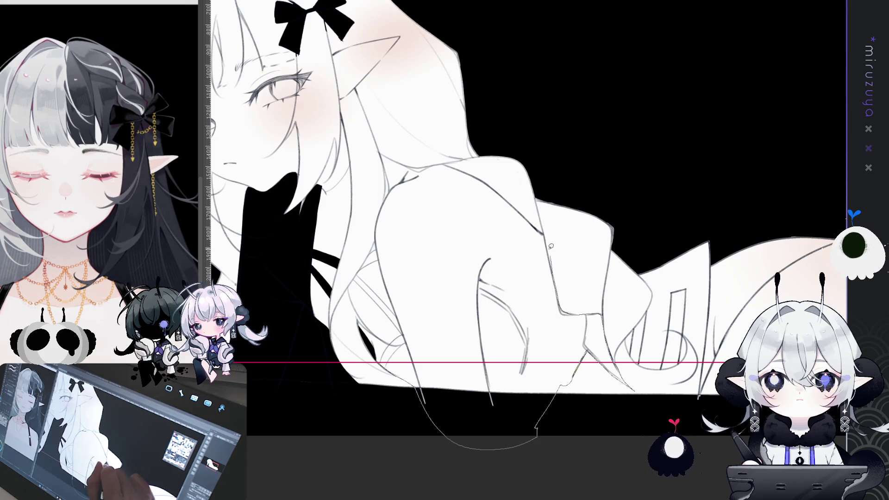
{"action": "left_click_drag", "start_coordinate": [438, 167], "coordinate": [392, 155]}
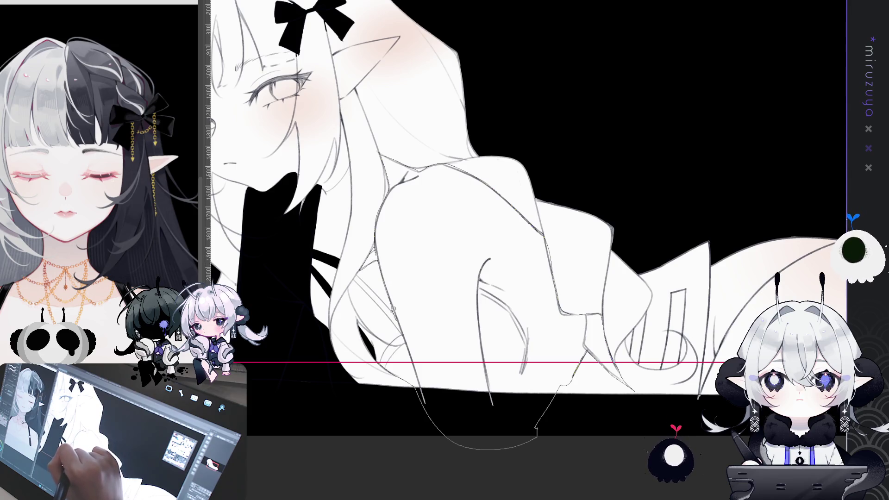
{"action": "left_click_drag", "start_coordinate": [537, 430], "coordinate": [536, 433]}
{"action": "left_click", "coordinate": [536, 449]}
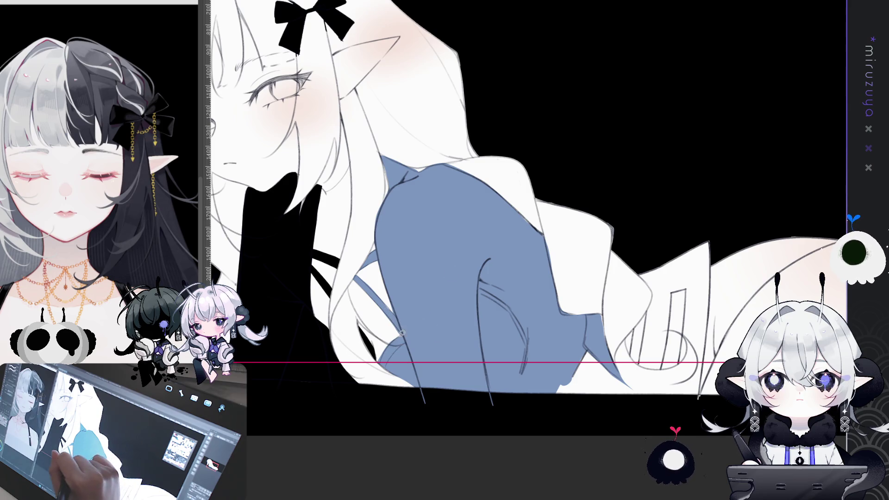
- Clean up the blue along the sleeve's lower and top edges and the shoulder edge
{"action": "left_click_drag", "start_coordinate": [399, 335], "coordinate": [405, 344]}
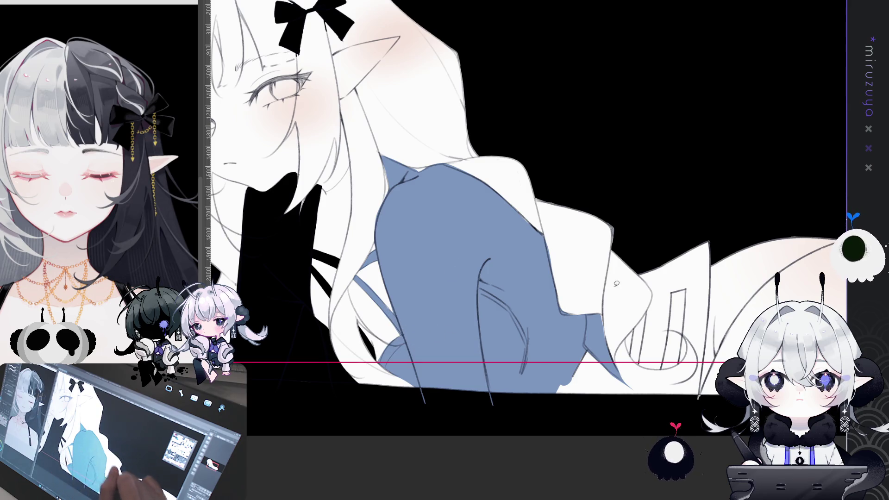
{"action": "scroll", "coordinate": [459, 314], "scroll_direction": "up", "scroll_amount": 2}
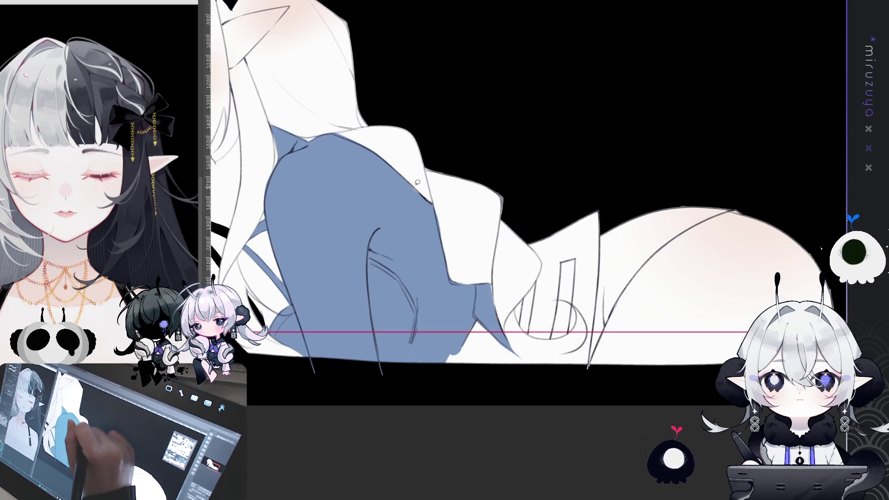
{"action": "left_click_drag", "start_coordinate": [694, 324], "coordinate": [610, 333]}
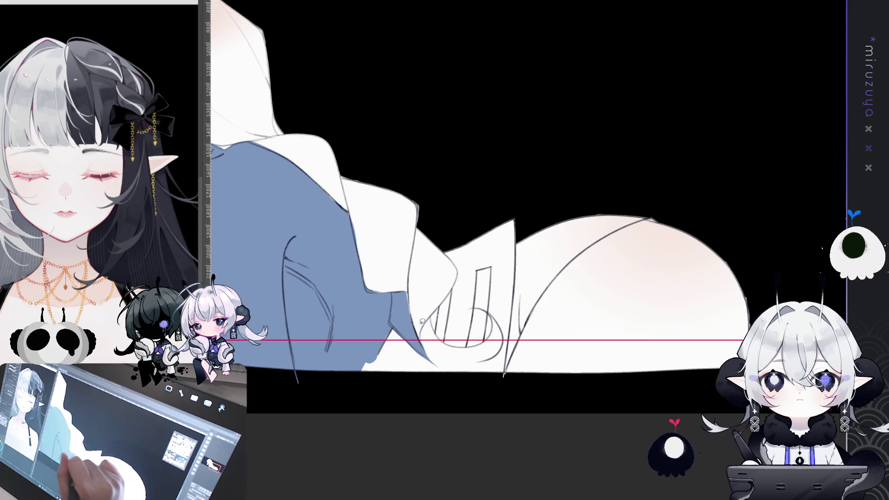
{"action": "mouse_move", "coordinate": [419, 307]}
{"action": "left_mouse_down"}
{"action": "mouse_move", "coordinate": [435, 366]}
{"action": "mouse_move", "coordinate": [393, 324]}
{"action": "mouse_move", "coordinate": [331, 190]}
{"action": "left_mouse_up"}
{"action": "left_click_drag", "start_coordinate": [329, 153], "coordinate": [374, 205]}
{"action": "mouse_move", "coordinate": [382, 254]}
{"action": "left_mouse_down"}
{"action": "mouse_move", "coordinate": [259, 199]}
{"action": "mouse_move", "coordinate": [301, 192]}
{"action": "mouse_move", "coordinate": [381, 246]}
{"action": "left_mouse_up"}
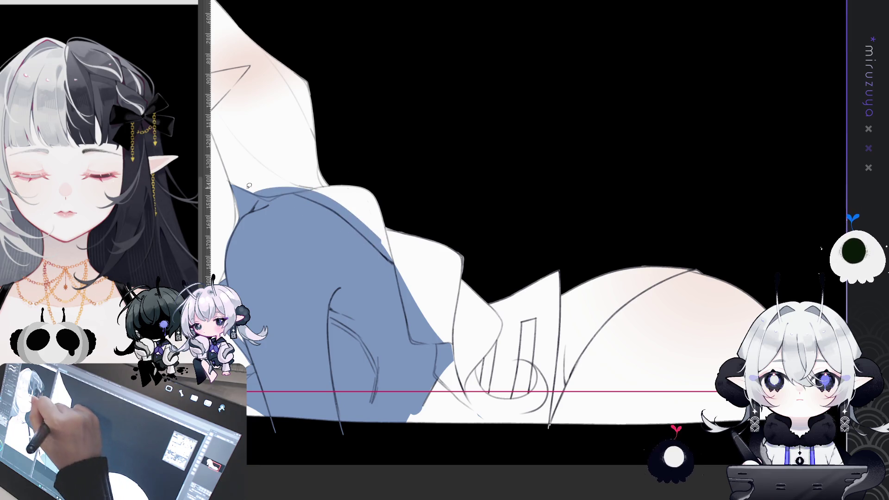
{"action": "left_click_drag", "start_coordinate": [228, 163], "coordinate": [243, 227]}
{"action": "key", "text": "ctrl+d"}
- Draw an arched shirt line over the hip, fill beneath it blue, and fill the leftover slivers
{"action": "mouse_move", "coordinate": [562, 372]}
{"action": "left_mouse_down"}
{"action": "mouse_move", "coordinate": [669, 309]}
{"action": "mouse_move", "coordinate": [542, 356]}
{"action": "left_mouse_up"}
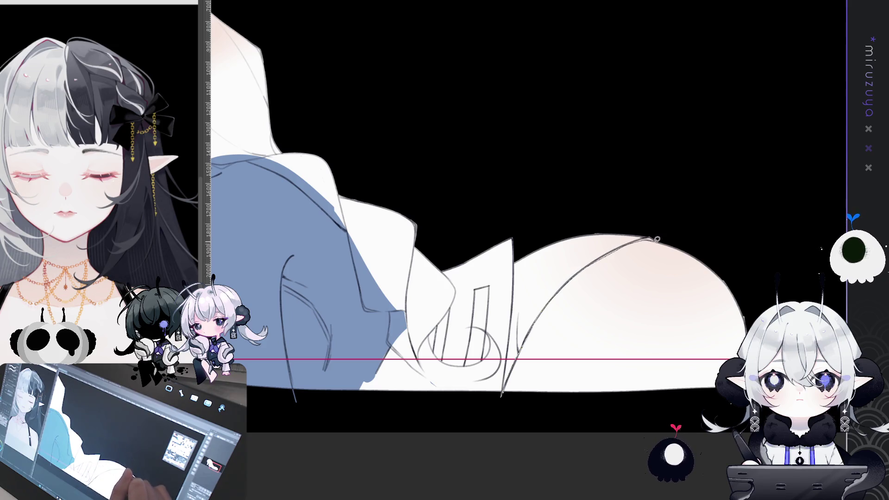
{"action": "mouse_move", "coordinate": [665, 241]}
{"action": "left_mouse_down"}
{"action": "mouse_move", "coordinate": [514, 198]}
{"action": "mouse_move", "coordinate": [440, 248]}
{"action": "mouse_move", "coordinate": [424, 330]}
{"action": "left_mouse_up"}
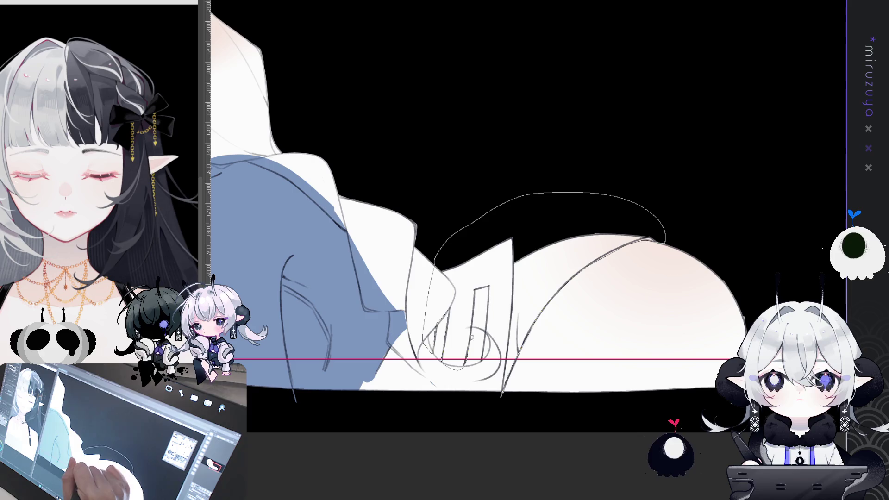
{"action": "left_click_drag", "start_coordinate": [485, 365], "coordinate": [481, 363]}
{"action": "left_click", "coordinate": [584, 416]}
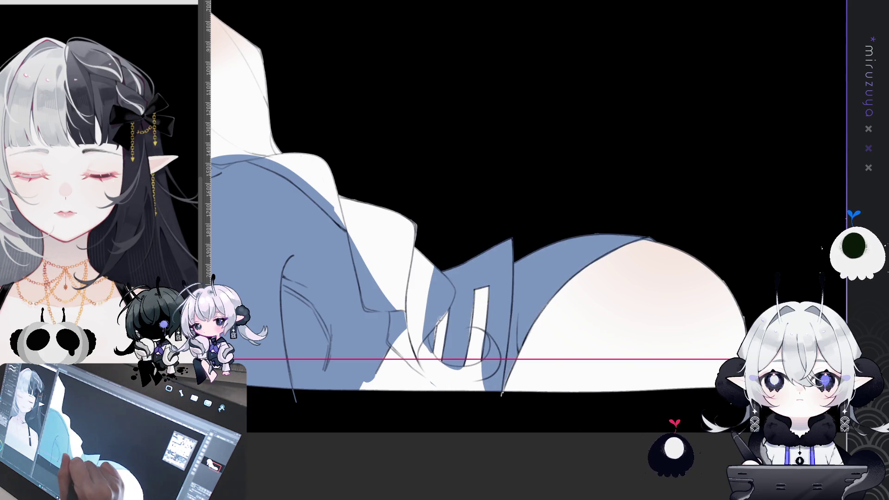
{"action": "left_click_drag", "start_coordinate": [438, 319], "coordinate": [475, 292]}
{"action": "left_click", "coordinate": [477, 296]}
{"action": "left_click", "coordinate": [512, 364]}
{"action": "key", "text": "ctrl+d"}
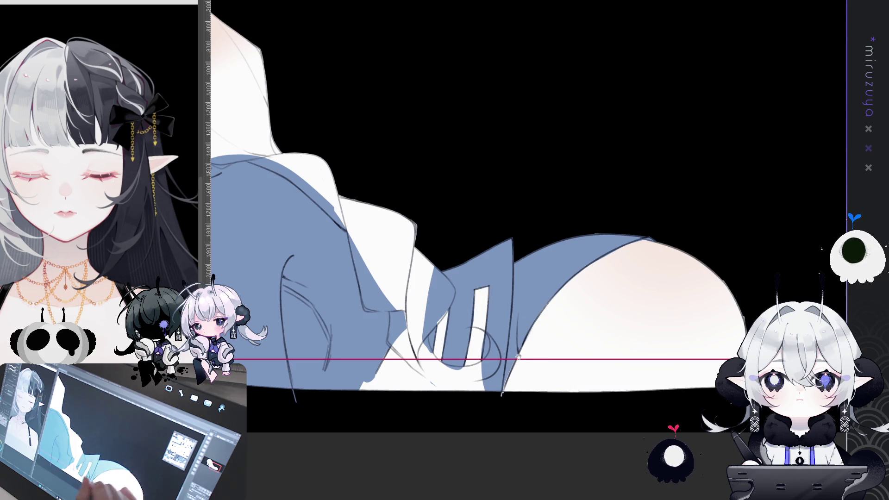
{"action": "left_click_drag", "start_coordinate": [510, 379], "coordinate": [513, 359]}
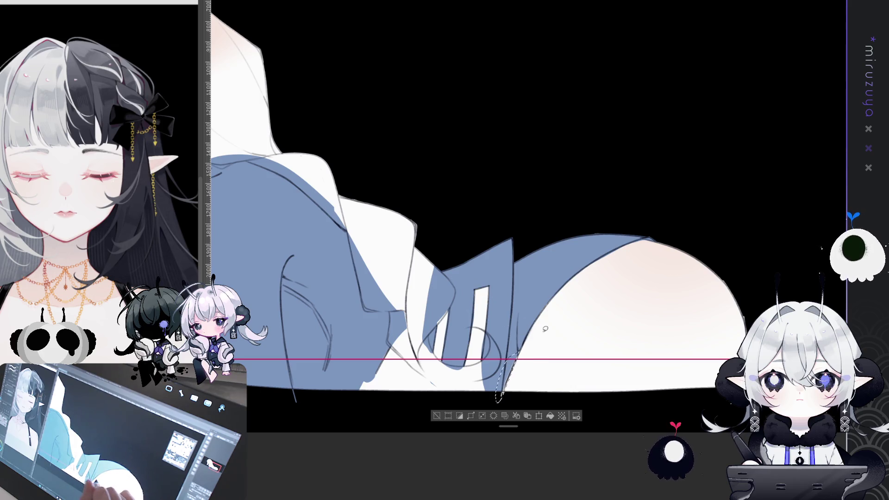
{"action": "left_click", "coordinate": [550, 417]}
{"action": "key", "text": "ctrl+d"}
{"action": "left_click_drag", "start_coordinate": [594, 312], "coordinate": [597, 398]}
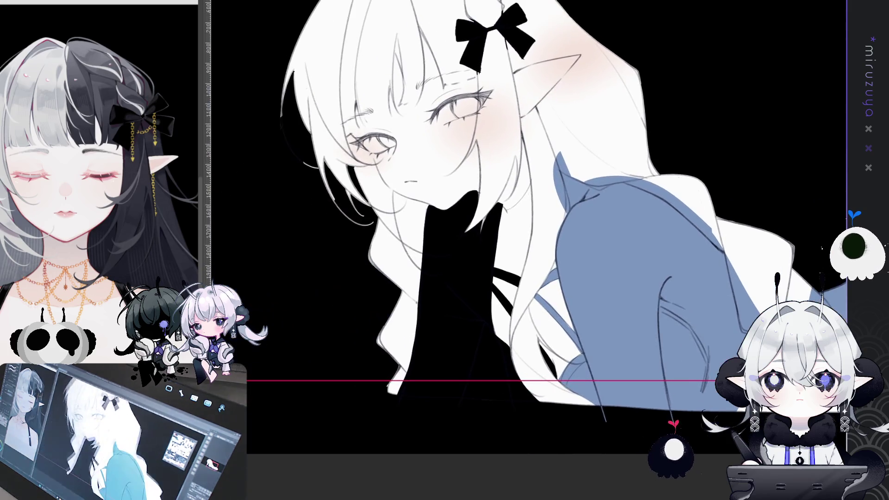
- Hide the blue fill on the shirt and zoom out to show the whole figure
{"action": "left_click_drag", "start_coordinate": [598, 324], "coordinate": [644, 375]}
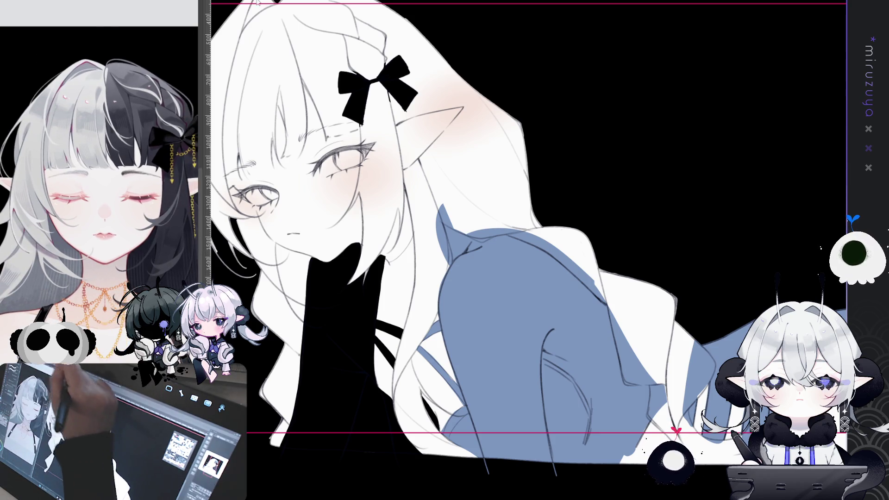
{"action": "key", "text": "ctrl+z"}
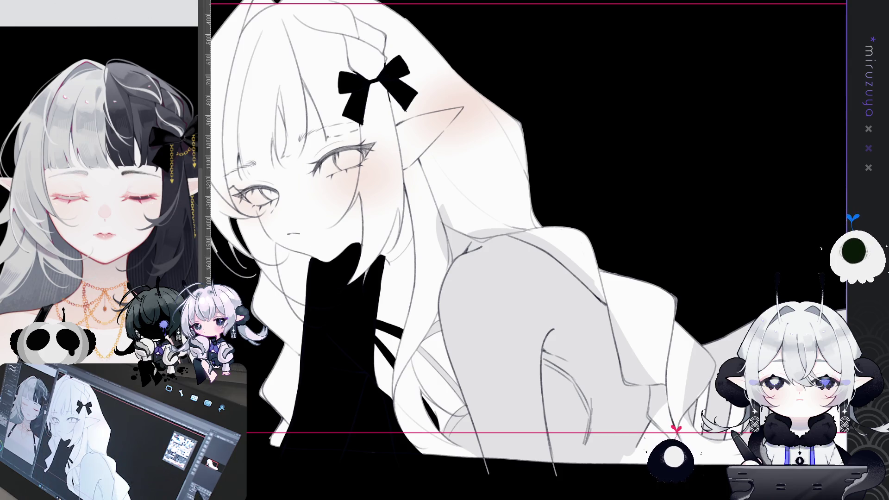
{"action": "key", "text": "ctrl+minus"}
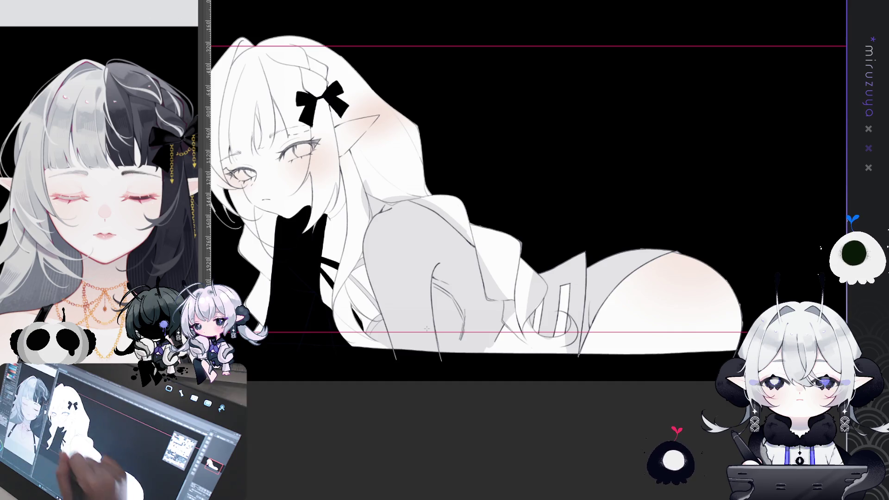
- Try grey gradient shading across the shirt, then undo the last gradient
{"action": "left_click_drag", "start_coordinate": [523, 336], "coordinate": [523, 283]}
{"action": "left_click_drag", "start_coordinate": [490, 410], "coordinate": [495, 387]}
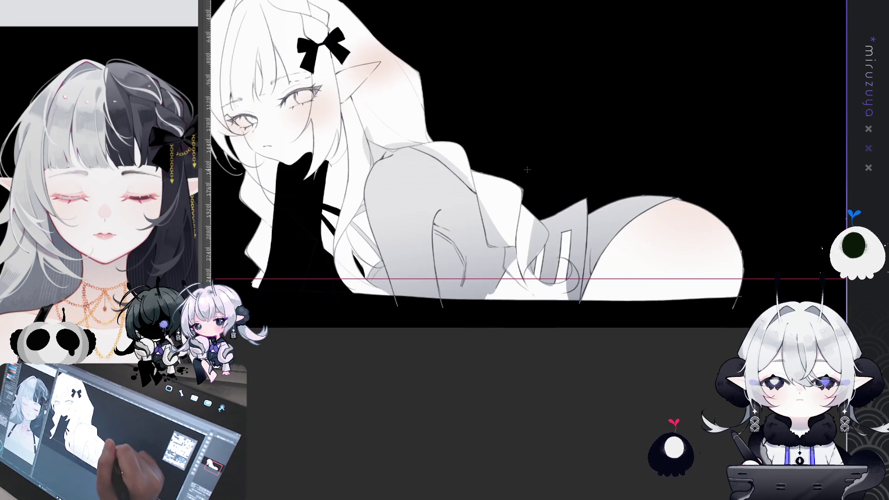
{"action": "left_click_drag", "start_coordinate": [521, 440], "coordinate": [468, 353]}
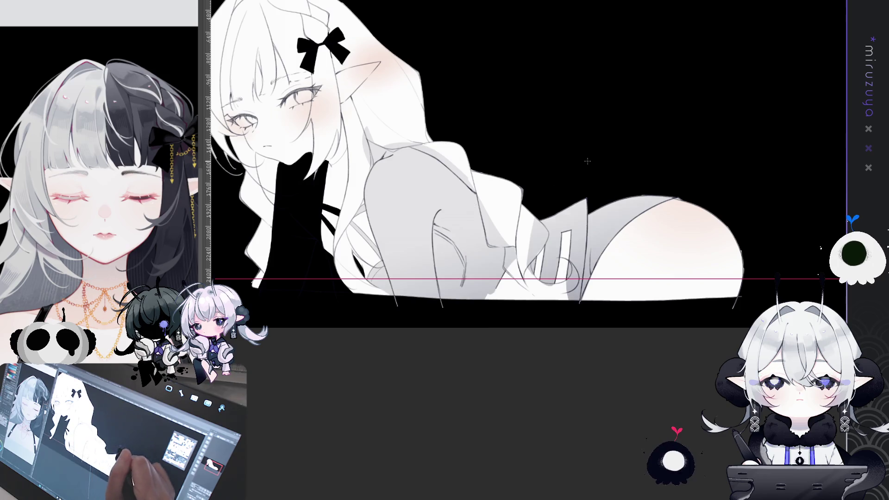
{"action": "left_click_drag", "start_coordinate": [635, 133], "coordinate": [628, 162]}
{"action": "key", "text": "ctrl+z"}
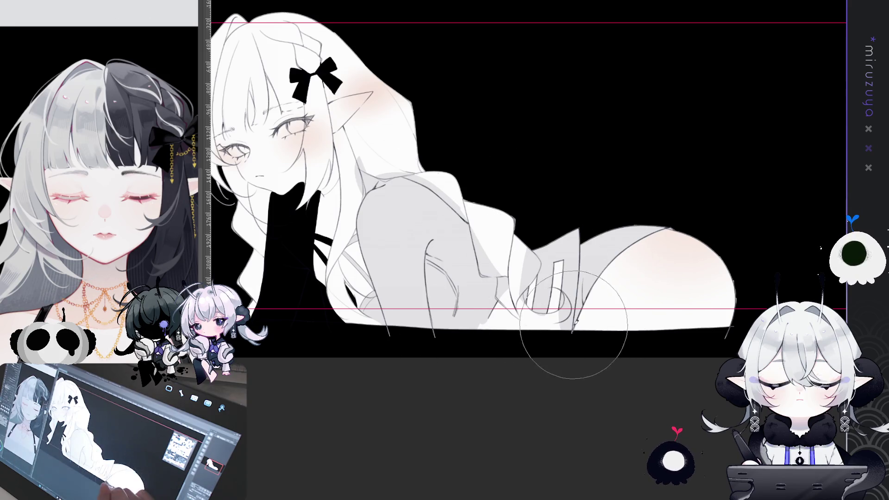
- Airbrush soft grey shading near the hip and on the shoulder and upper arm
{"action": "mouse_move", "coordinate": [602, 324]}
{"action": "left_mouse_down"}
{"action": "mouse_move", "coordinate": [575, 353]}
{"action": "mouse_move", "coordinate": [582, 333]}
{"action": "mouse_move", "coordinate": [540, 341]}
{"action": "mouse_move", "coordinate": [399, 330]}
{"action": "left_mouse_up"}
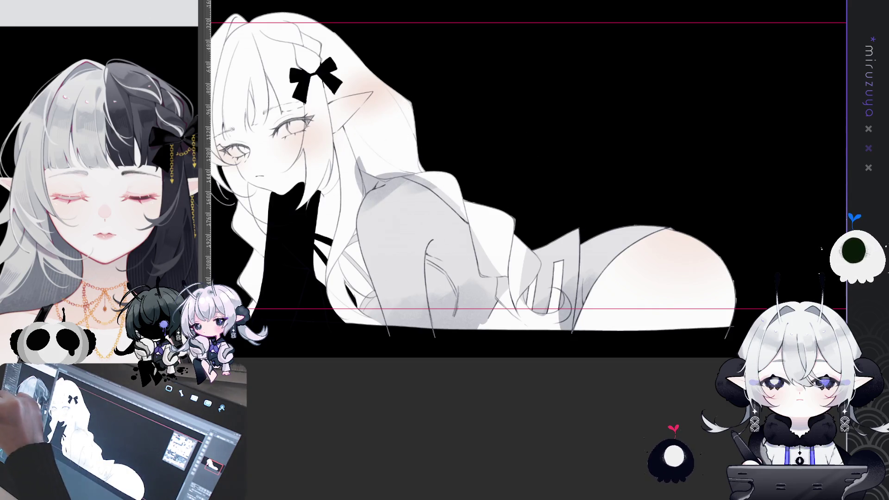
{"action": "mouse_move", "coordinate": [354, 186]}
{"action": "left_mouse_down"}
{"action": "mouse_move", "coordinate": [430, 199]}
{"action": "mouse_move", "coordinate": [445, 268]}
{"action": "mouse_move", "coordinate": [484, 226]}
{"action": "mouse_move", "coordinate": [560, 241]}
{"action": "mouse_move", "coordinate": [556, 233]}
{"action": "mouse_move", "coordinate": [533, 277]}
{"action": "mouse_move", "coordinate": [451, 288]}
{"action": "left_mouse_up"}
{"action": "left_click_drag", "start_coordinate": [661, 264], "coordinate": [749, 308]}
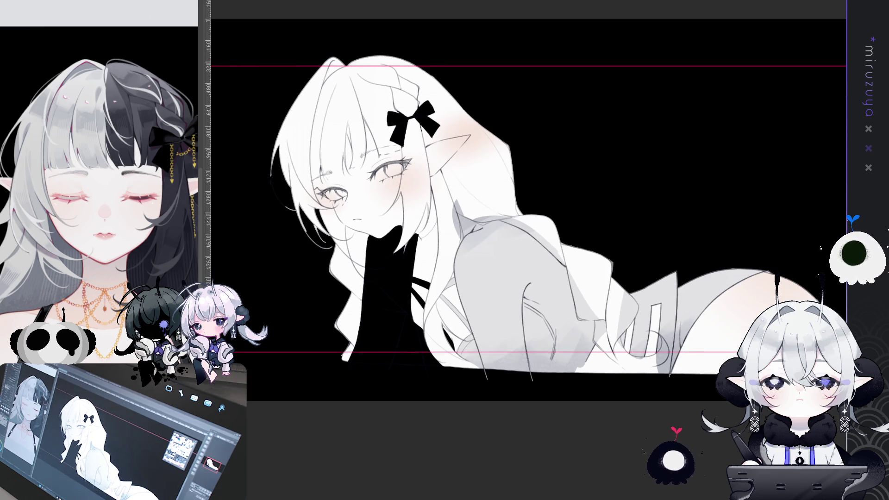
{"action": "scroll", "coordinate": [485, 210], "scroll_direction": "up", "scroll_amount": 2}
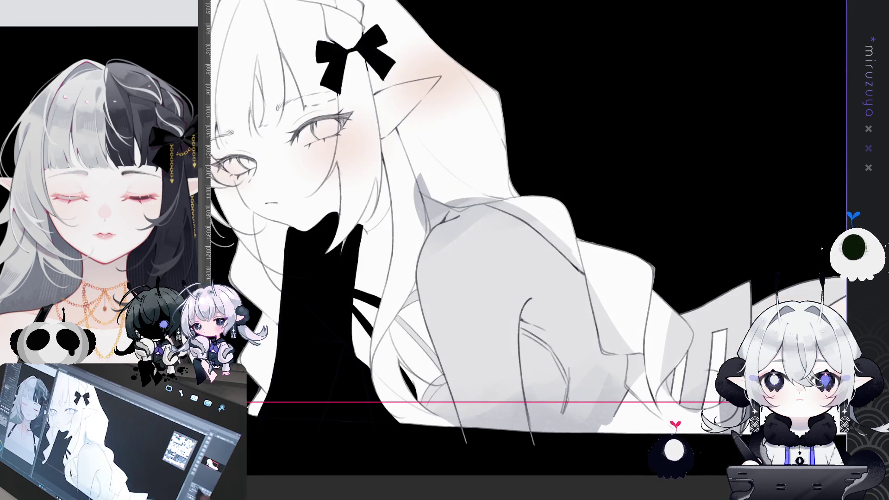
- Add thin pen lines along a hair strand, across the forehead fringe and on the glove's edge
{"action": "left_click_drag", "start_coordinate": [370, 151], "coordinate": [490, 190]}
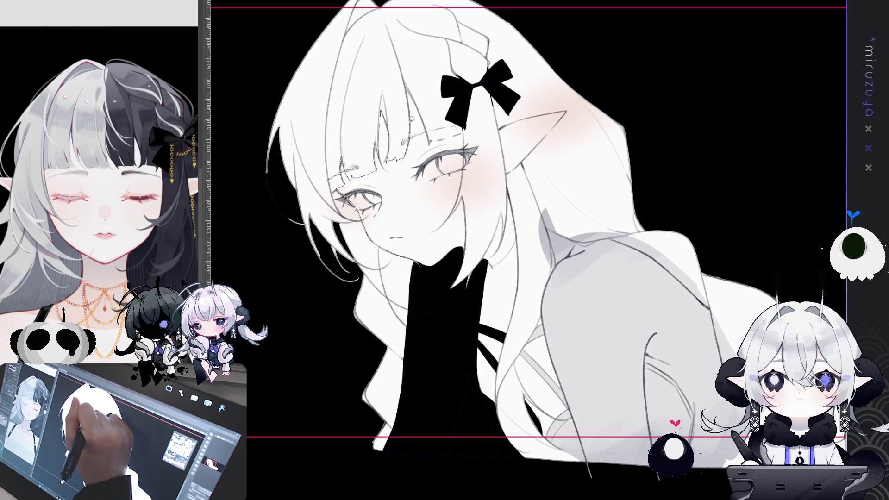
{"action": "left_click_drag", "start_coordinate": [407, 152], "coordinate": [406, 83]}
{"action": "left_click_drag", "start_coordinate": [431, 139], "coordinate": [453, 135]}
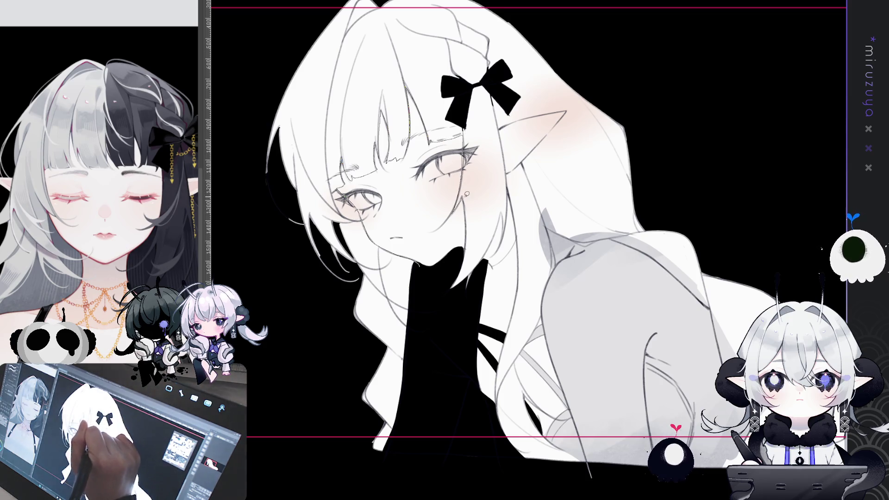
{"action": "left_click_drag", "start_coordinate": [447, 331], "coordinate": [486, 262]}
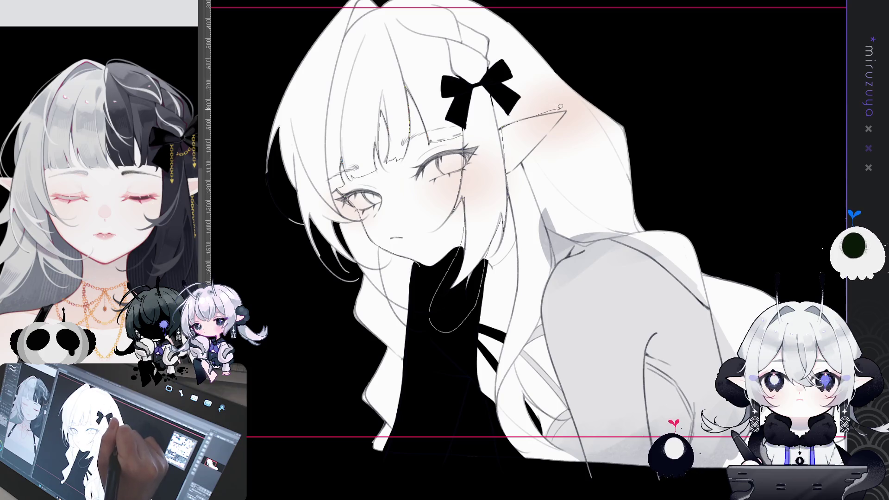
{"action": "scroll", "coordinate": [590, 155], "scroll_direction": "up", "scroll_amount": 5}
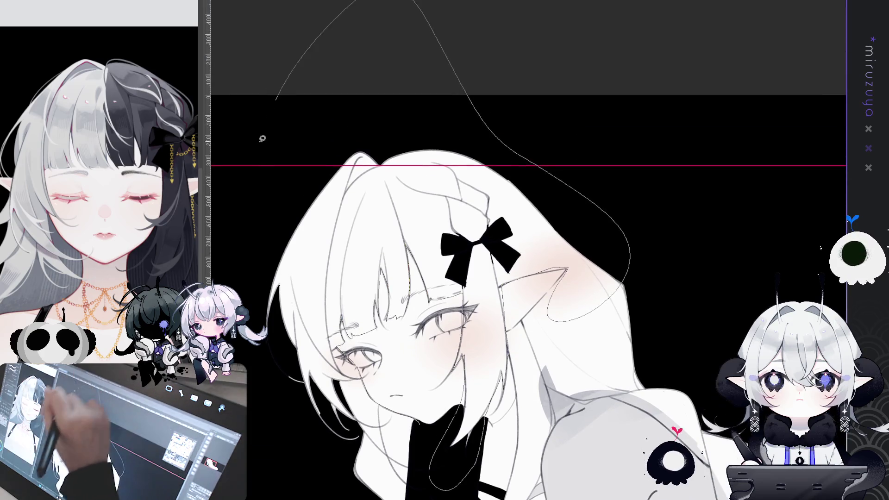
- Lasso around the head and the long hair down her back, closing the outline around the whole mass
{"action": "left_click_drag", "start_coordinate": [548, 320], "coordinate": [549, 319]}
{"action": "mouse_move", "coordinate": [634, 480]}
{"action": "left_mouse_down"}
{"action": "mouse_move", "coordinate": [598, 330]}
{"action": "mouse_move", "coordinate": [704, 280]}
{"action": "mouse_move", "coordinate": [694, 253]}
{"action": "left_mouse_up"}
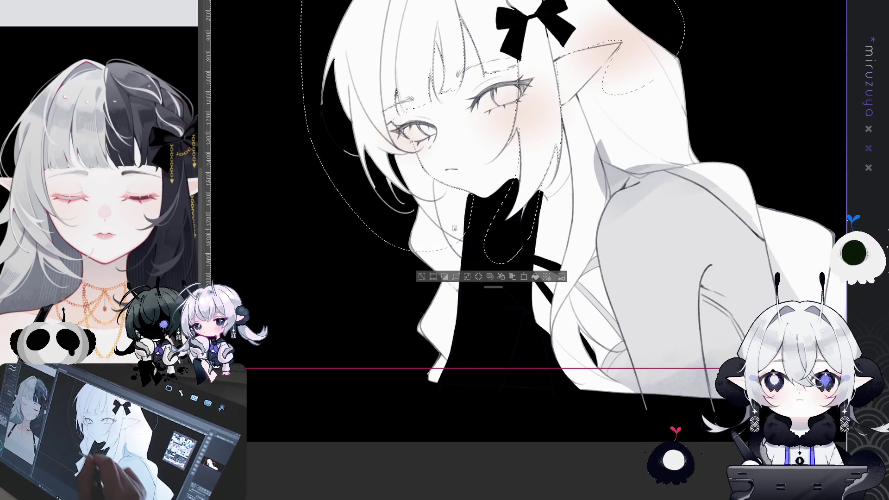
{"action": "mouse_move", "coordinate": [716, 261]}
{"action": "left_mouse_down"}
{"action": "mouse_move", "coordinate": [533, 270]}
{"action": "mouse_move", "coordinate": [554, 274]}
{"action": "left_mouse_up"}
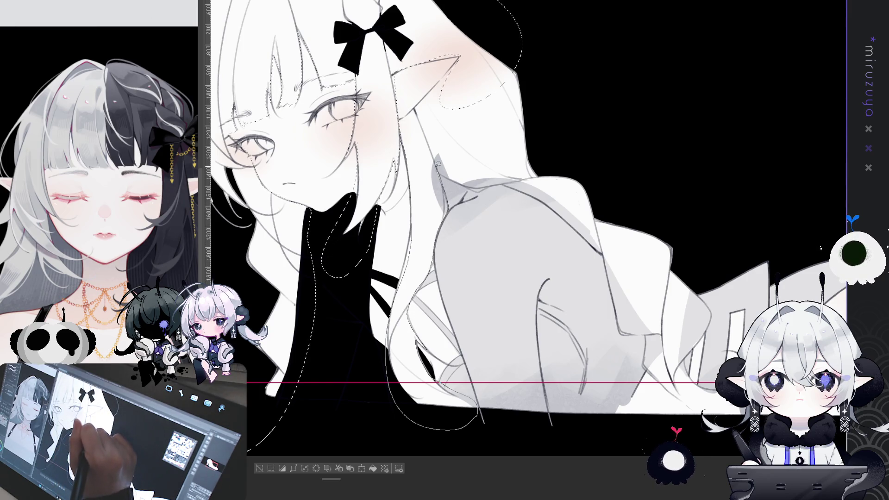
{"action": "mouse_move", "coordinate": [517, 176]}
{"action": "left_mouse_down"}
{"action": "mouse_move", "coordinate": [532, 59]}
{"action": "mouse_move", "coordinate": [468, 54]}
{"action": "mouse_move", "coordinate": [447, 74]}
{"action": "left_mouse_up"}
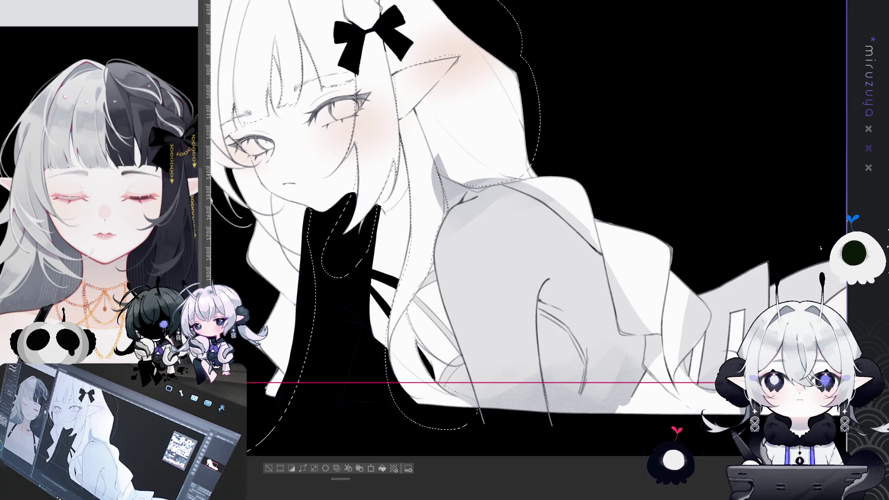
{"action": "scroll", "coordinate": [385, 192], "scroll_direction": "up", "scroll_amount": 3}
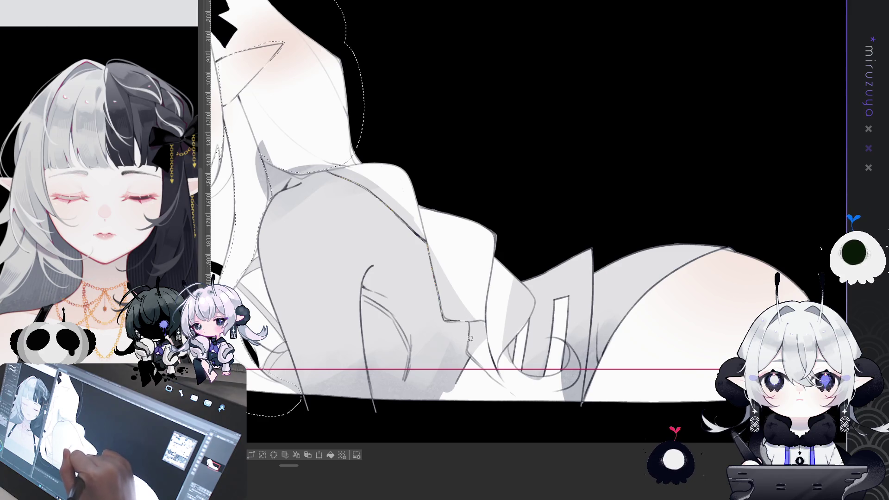
{"action": "left_click_drag", "start_coordinate": [498, 379], "coordinate": [558, 413]}
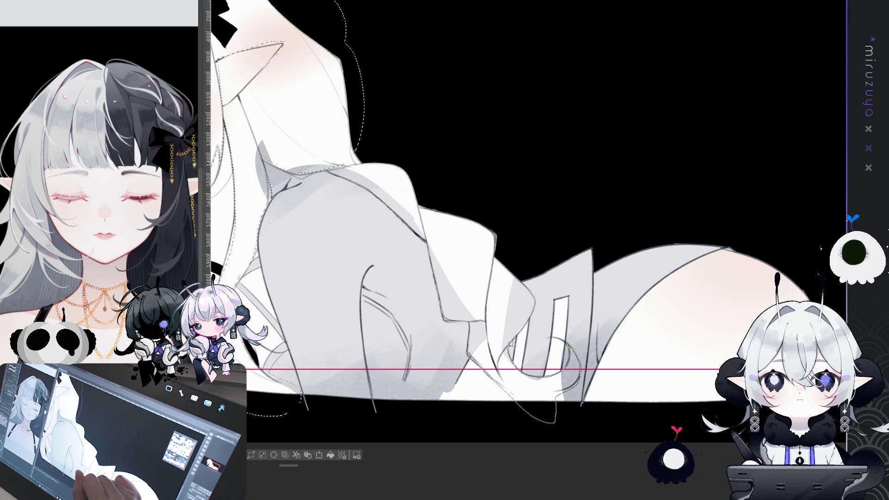
{"action": "mouse_move", "coordinate": [537, 303]}
{"action": "left_mouse_down"}
{"action": "mouse_move", "coordinate": [473, 139]}
{"action": "mouse_move", "coordinate": [361, 71]}
{"action": "left_mouse_up"}
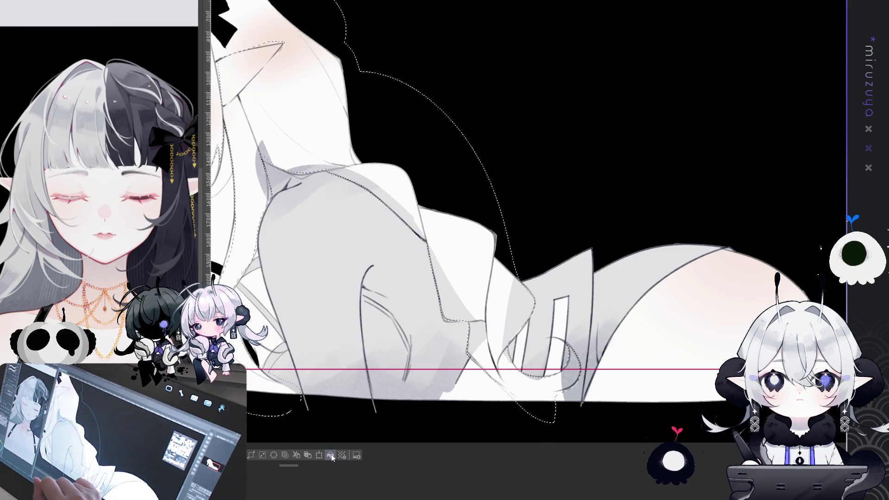
{"action": "scroll", "coordinate": [528, 250], "scroll_direction": "up", "scroll_amount": 5}
{"action": "scroll", "coordinate": [527, 250], "scroll_direction": "up", "scroll_amount": 2}
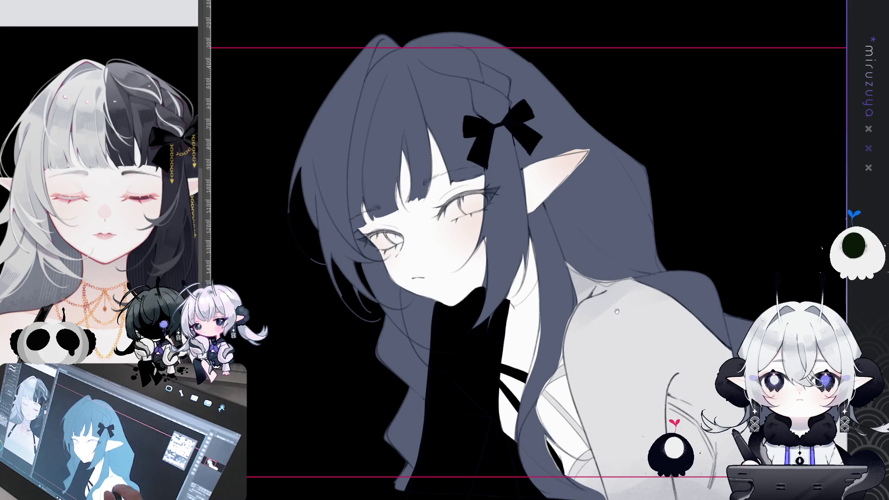
{"action": "scroll", "coordinate": [528, 250], "scroll_direction": "up", "scroll_amount": 1}
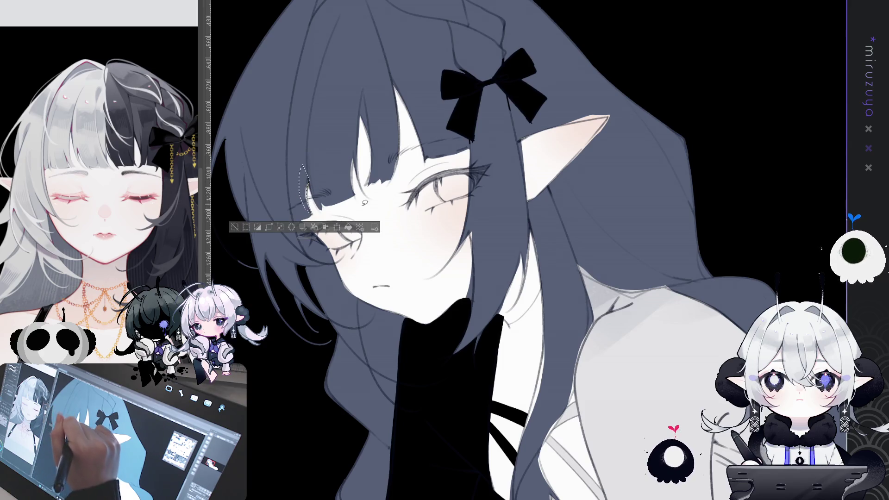
{"action": "left_click_drag", "start_coordinate": [351, 151], "coordinate": [352, 195]}
{"action": "key", "text": "ctrl+d"}
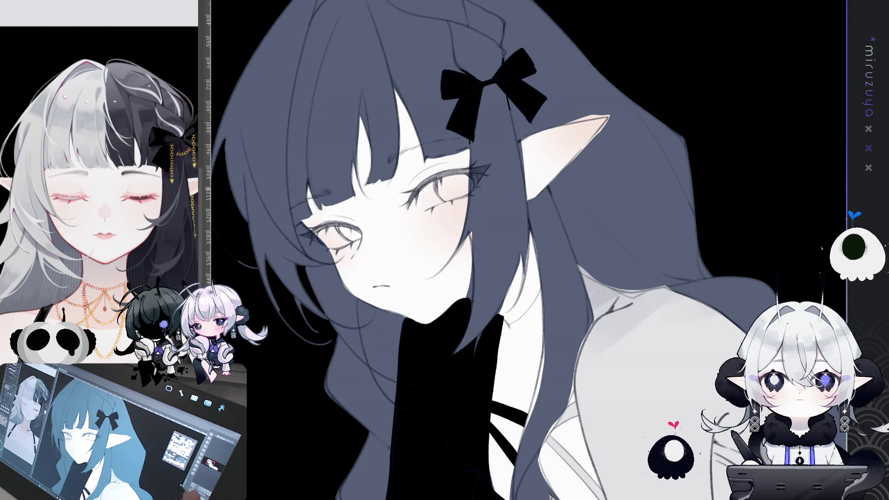
{"action": "left_click_drag", "start_coordinate": [570, 266], "coordinate": [544, 292]}
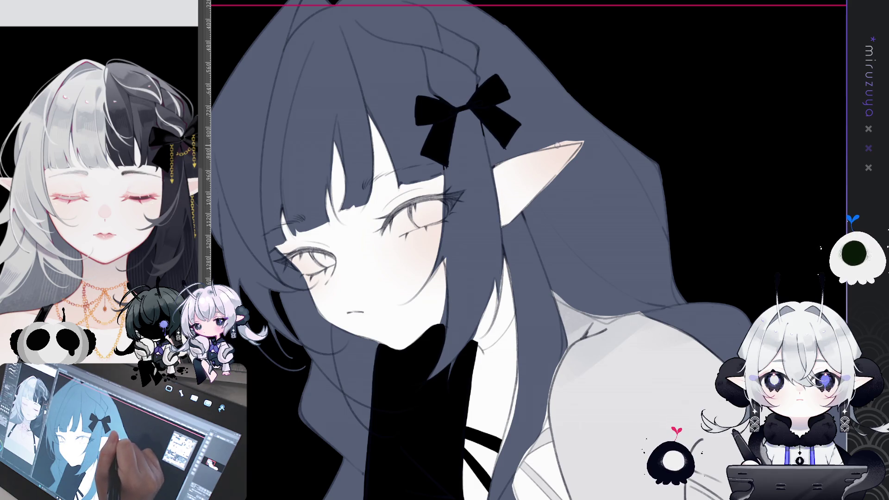
{"action": "mouse_move", "coordinate": [557, 144]}
{"action": "left_mouse_down"}
{"action": "mouse_move", "coordinate": [509, 274]}
{"action": "mouse_move", "coordinate": [519, 287]}
{"action": "mouse_move", "coordinate": [448, 221]}
{"action": "left_mouse_up"}
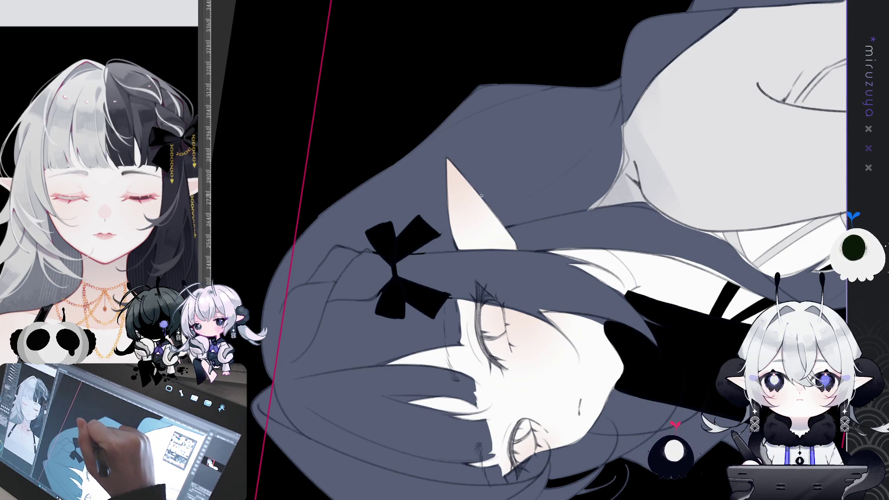
{"action": "left_click_drag", "start_coordinate": [608, 190], "coordinate": [537, 185]}
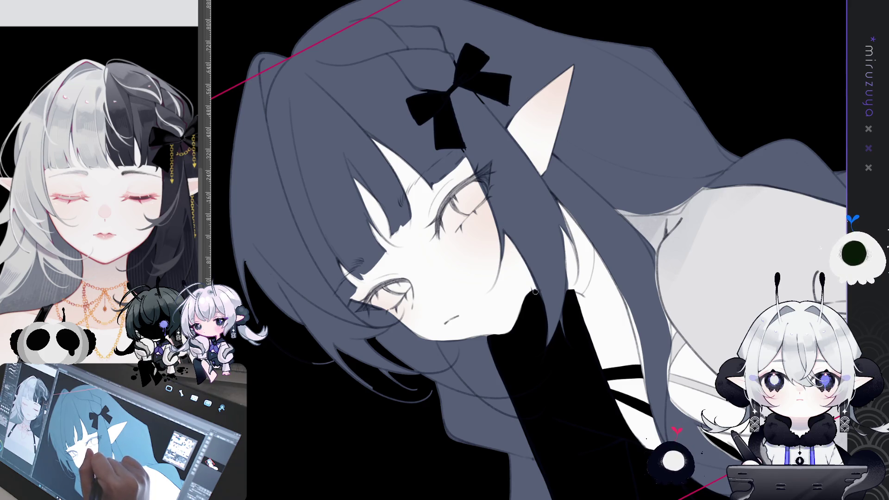
{"action": "left_click_drag", "start_coordinate": [624, 192], "coordinate": [443, 149]}
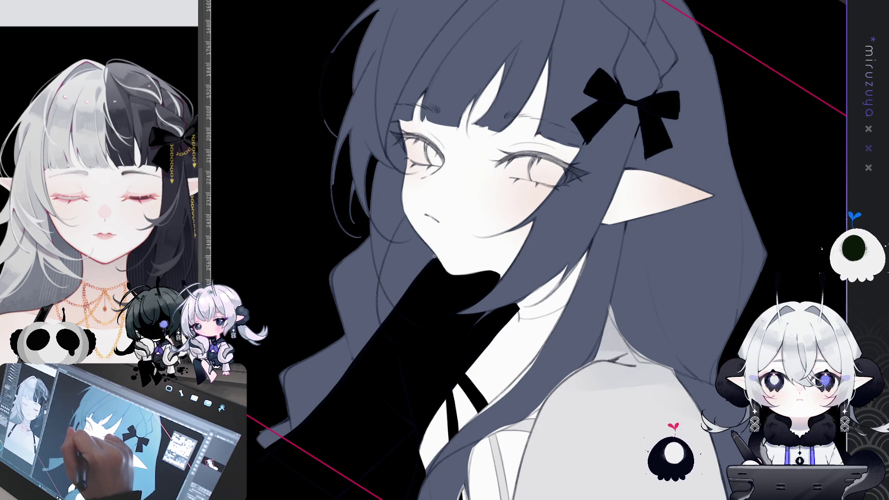
{"action": "left_click_drag", "start_coordinate": [430, 282], "coordinate": [555, 410]}
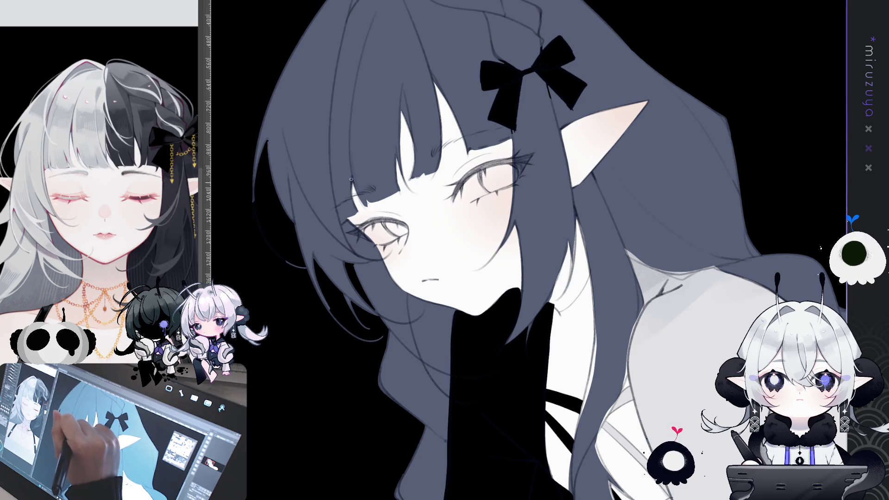
{"action": "mouse_move", "coordinate": [792, 368]}
{"action": "left_mouse_down"}
{"action": "mouse_move", "coordinate": [739, 340]}
{"action": "mouse_move", "coordinate": [664, 269]}
{"action": "left_mouse_up"}
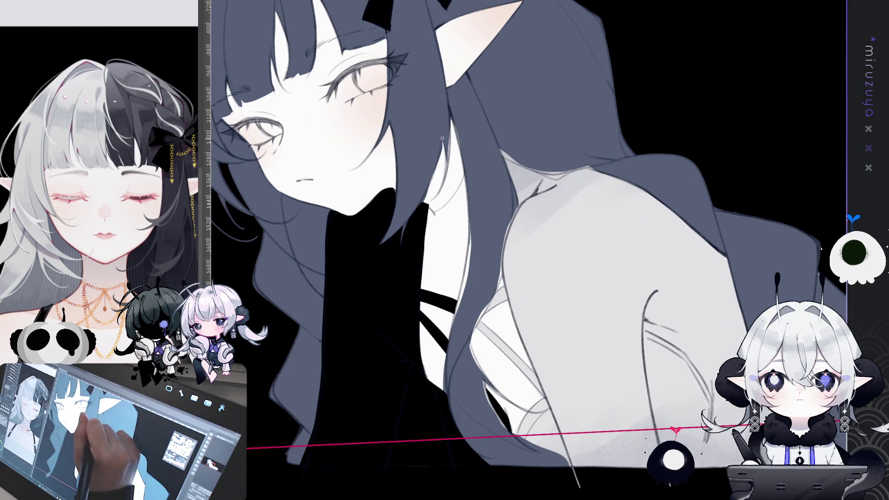
{"action": "left_click_drag", "start_coordinate": [444, 152], "coordinate": [409, 258]}
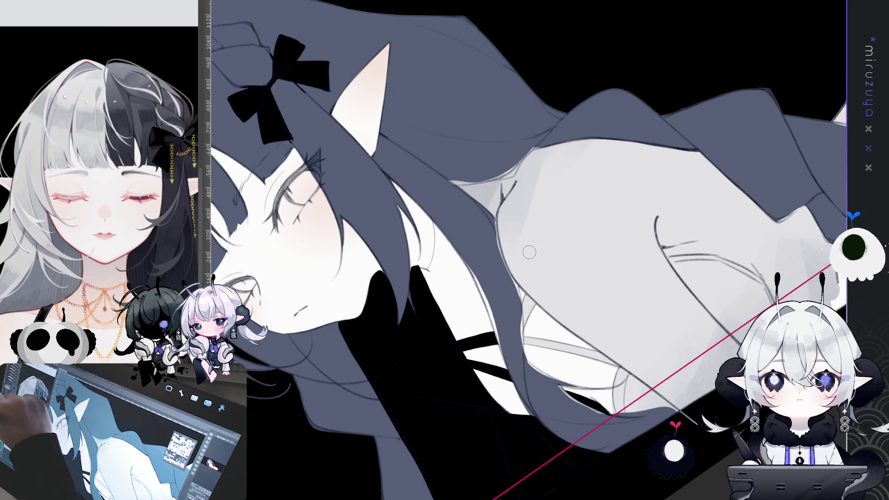
{"action": "key", "text": "["}
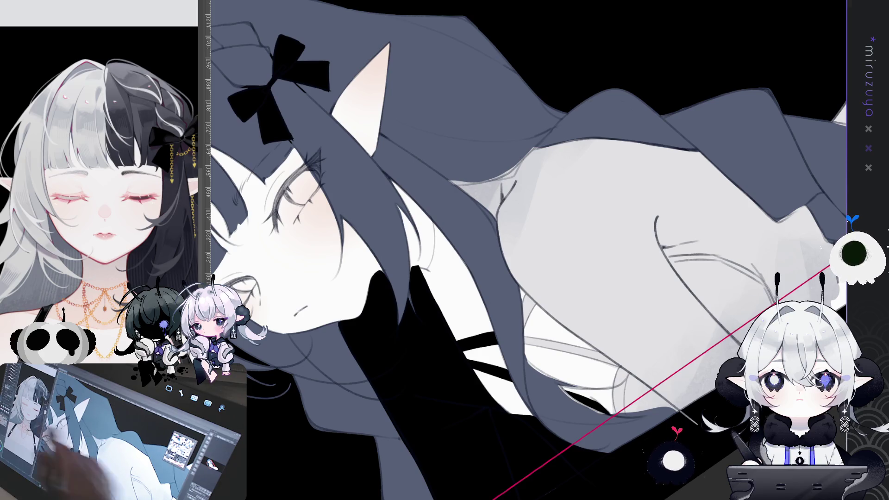
{"action": "left_click_drag", "start_coordinate": [580, 300], "coordinate": [507, 257]}
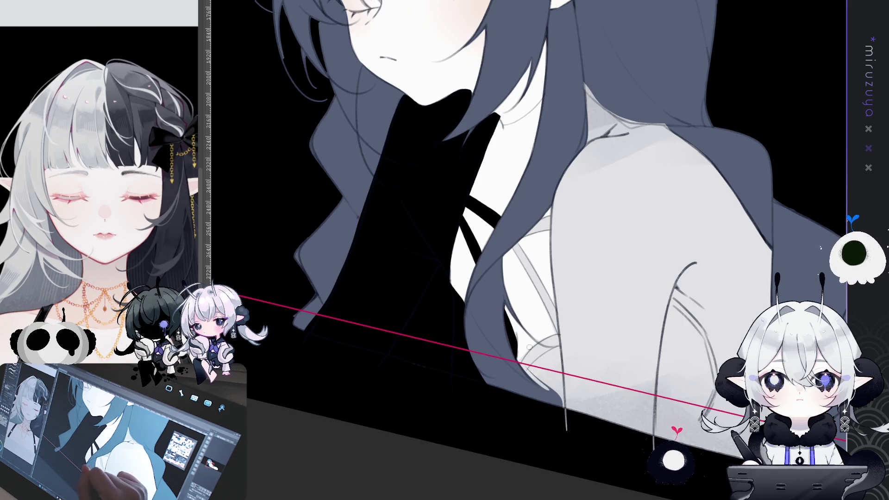
- Rotate the view around the shoulder, then level the rotation and fit the whole canvas on screen
{"action": "left_click_drag", "start_coordinate": [529, 352], "coordinate": [727, 216]}
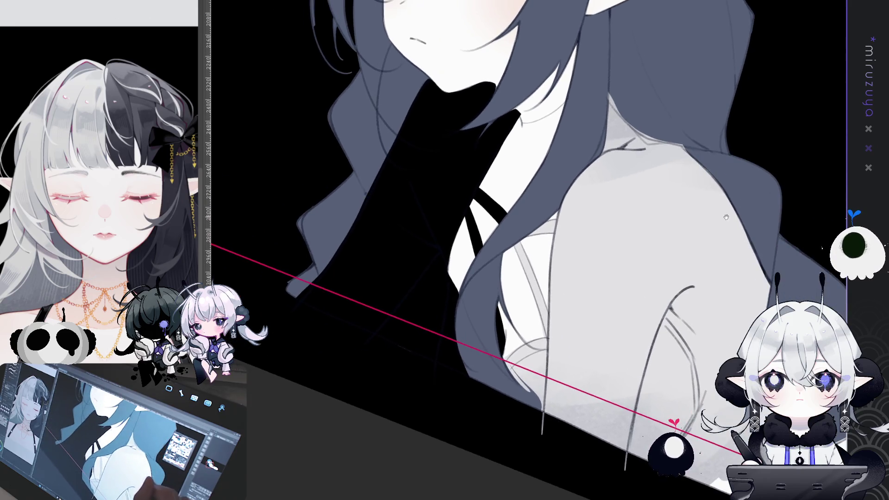
{"action": "key", "text": "Escape"}
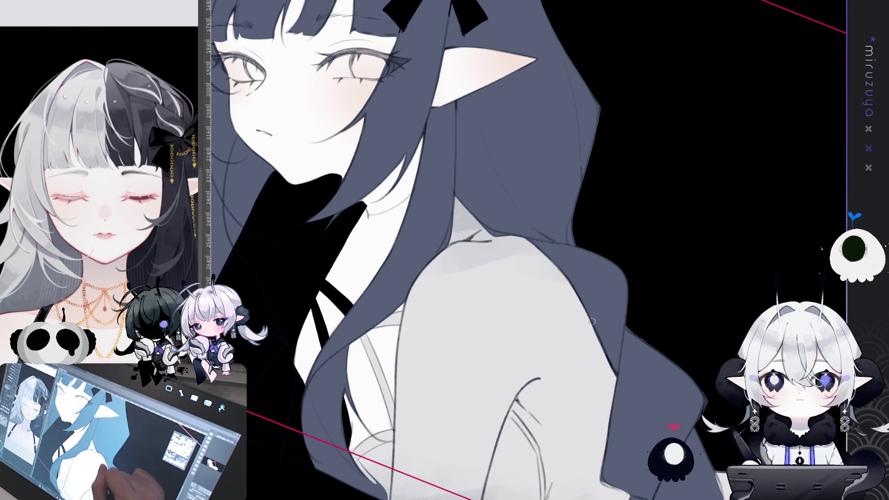
{"action": "scroll", "coordinate": [591, 319], "scroll_direction": "down", "scroll_amount": 5}
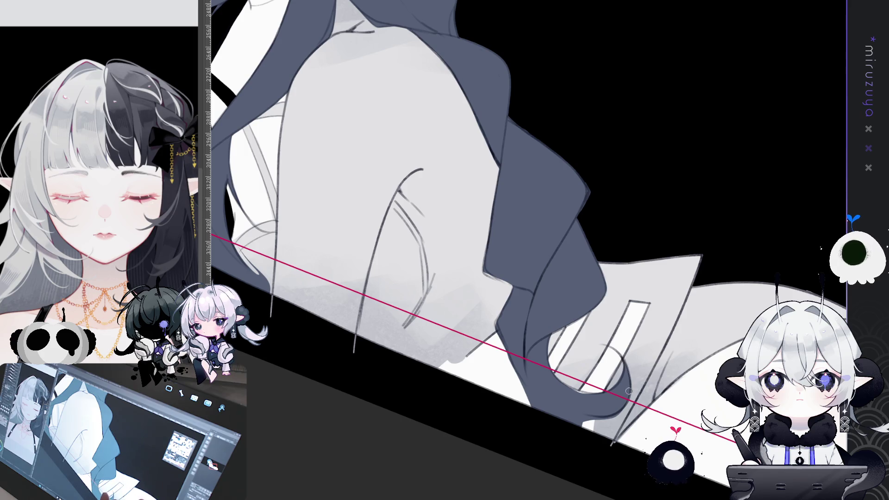
{"action": "mouse_move", "coordinate": [614, 406]}
{"action": "left_mouse_down"}
{"action": "mouse_move", "coordinate": [636, 146]}
{"action": "mouse_move", "coordinate": [486, 239]}
{"action": "left_mouse_up"}
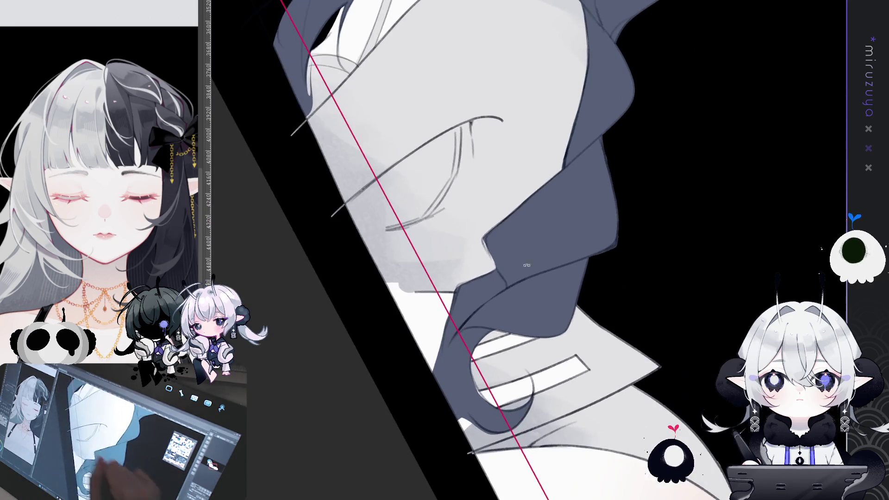
{"action": "mouse_move", "coordinate": [524, 205]}
{"action": "left_mouse_down"}
{"action": "mouse_move", "coordinate": [705, 294]}
{"action": "mouse_move", "coordinate": [713, 396]}
{"action": "left_mouse_up"}
{"action": "key", "text": "Escape"}
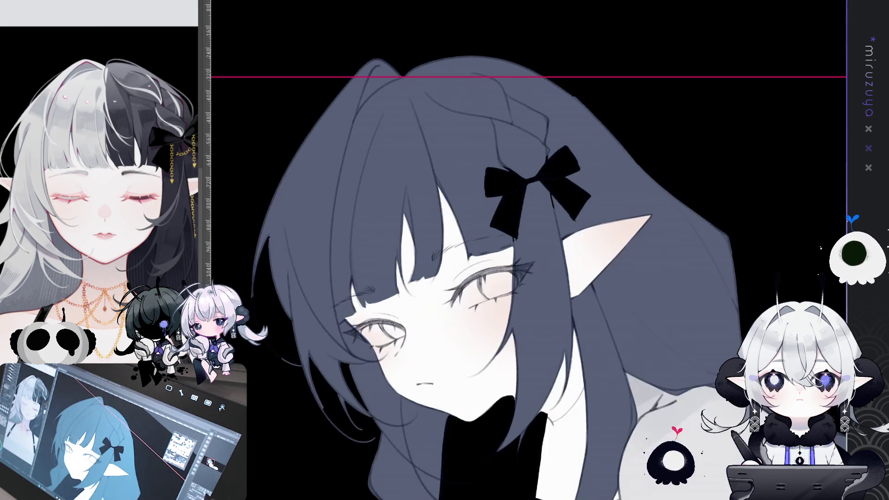
{"action": "key", "text": "ctrl+0"}
- Zoom in on the reclining figure and hide the dark blue-grey hair colour layer
{"action": "key", "text": "ctrl+plus"}
{"action": "key", "text": "ctrl+plus"}
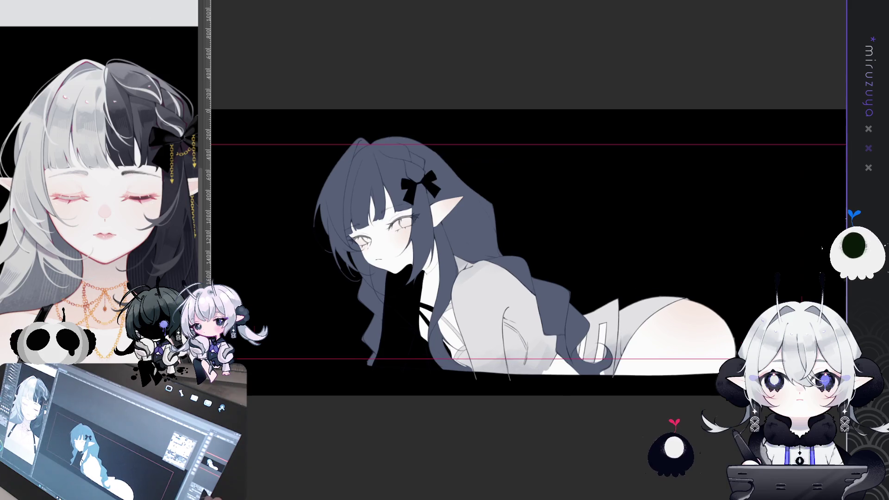
{"action": "left_click_drag", "start_coordinate": [625, 236], "coordinate": [657, 200]}
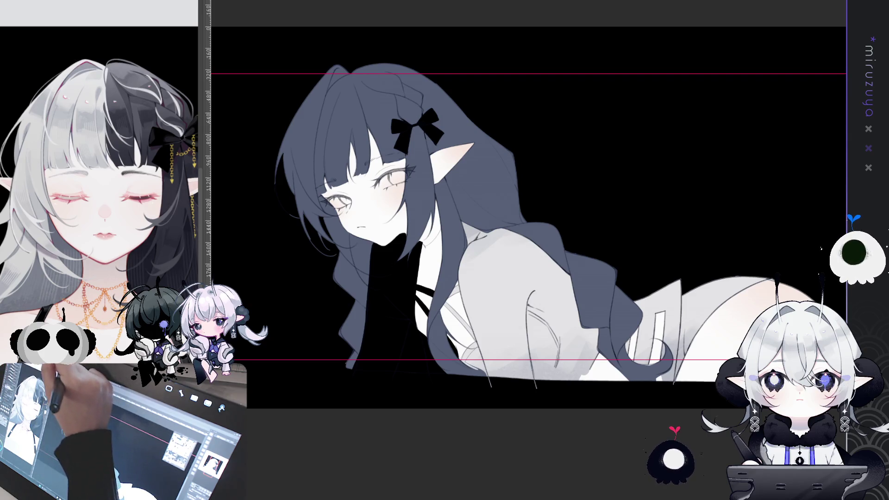
{"action": "left_click", "coordinate": [441, 21]}
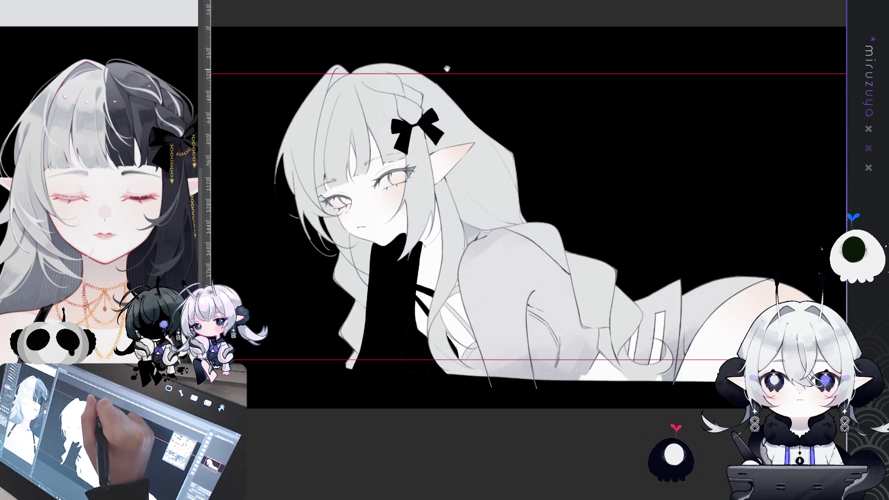
- Lasso the right half of the hair from the parting downward
{"action": "left_click_drag", "start_coordinate": [442, 21], "coordinate": [452, 18]}
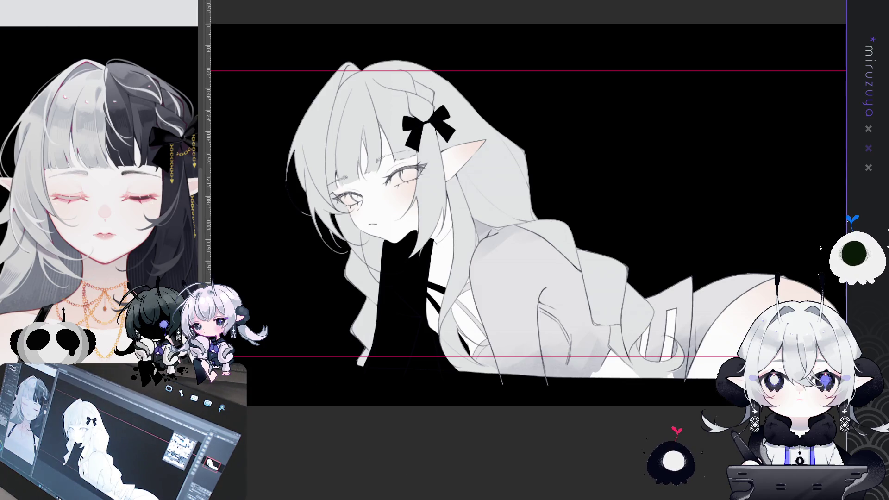
{"action": "left_click_drag", "start_coordinate": [369, 33], "coordinate": [359, 40]}
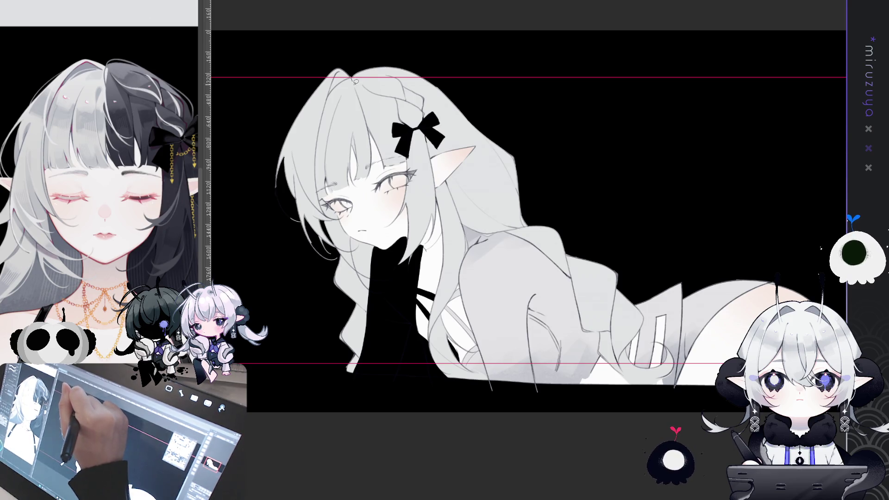
{"action": "mouse_move", "coordinate": [352, 78]}
{"action": "left_mouse_down"}
{"action": "mouse_move", "coordinate": [368, 119]}
{"action": "mouse_move", "coordinate": [393, 324]}
{"action": "mouse_move", "coordinate": [463, 463]}
{"action": "mouse_move", "coordinate": [722, 398]}
{"action": "mouse_move", "coordinate": [467, 28]}
{"action": "left_mouse_up"}
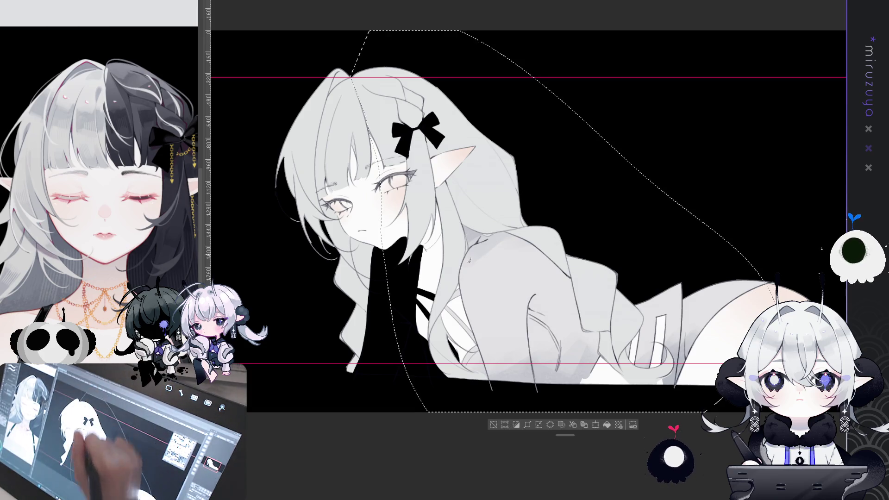
- Fill the selected right hair half with darker grey, deselect, and recolour the hair near-black navy
{"action": "left_click", "coordinate": [602, 427]}
{"action": "key", "text": "ctrl+d"}
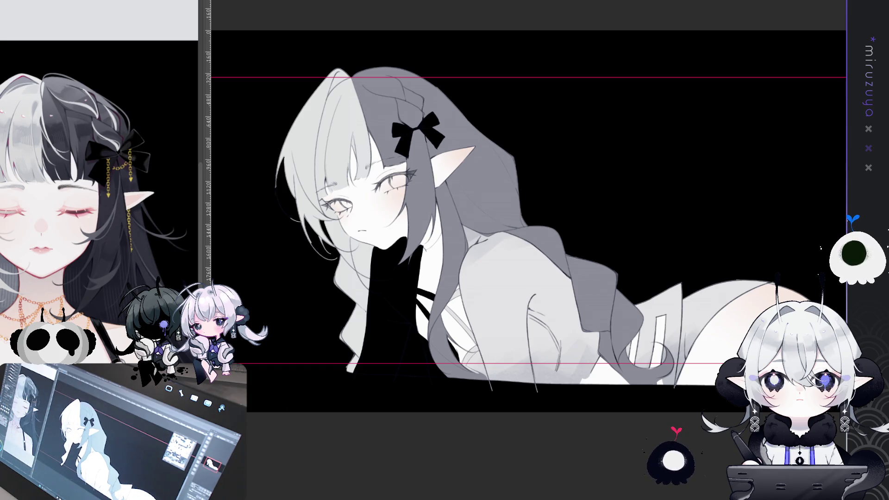
{"action": "key", "text": "alt+BackSpace"}
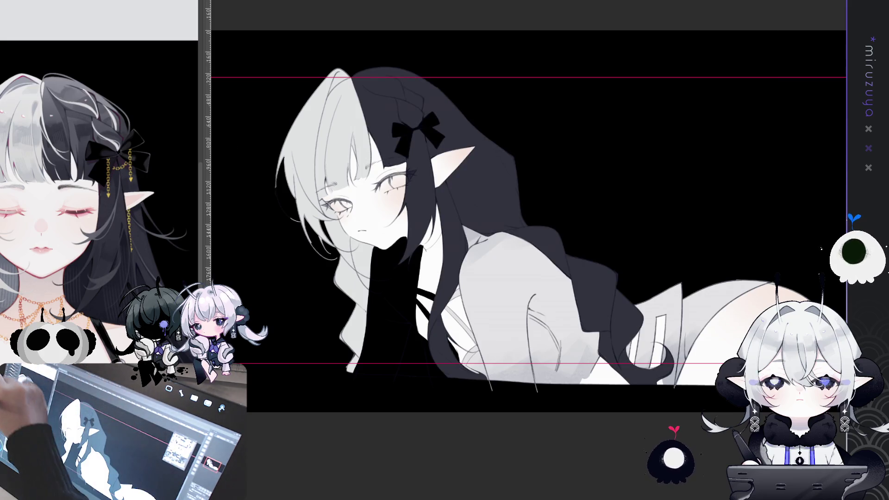
- Run a grey-to-dark gradient down the black hair, redoing it from the crown and over the back
{"action": "left_click_drag", "start_coordinate": [381, 20], "coordinate": [467, 250]}
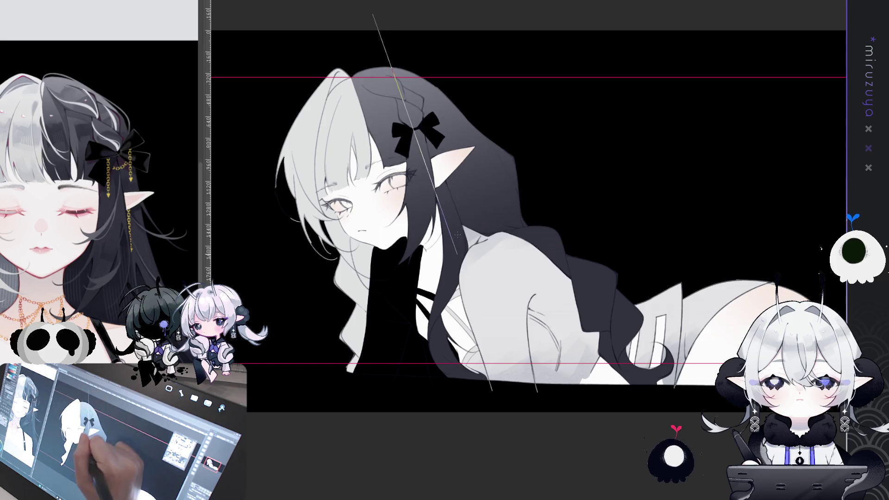
{"action": "key", "text": "ctrl+z"}
{"action": "left_click_drag", "start_coordinate": [366, 21], "coordinate": [387, 119]}
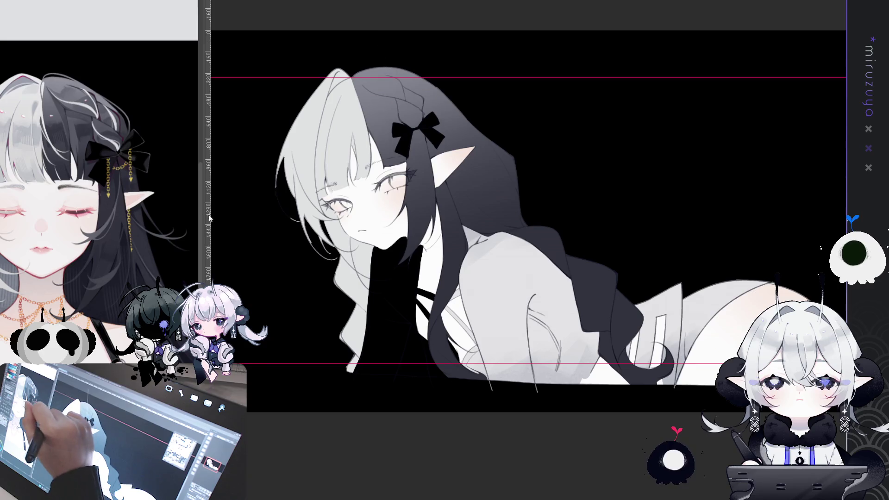
{"action": "left_click_drag", "start_coordinate": [139, 195], "coordinate": [85, 183]}
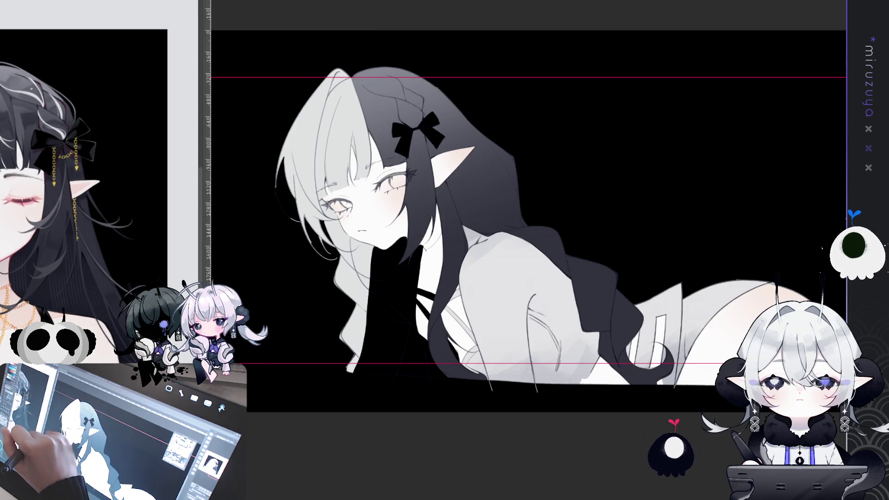
{"action": "left_click_drag", "start_coordinate": [565, 179], "coordinate": [634, 352]}
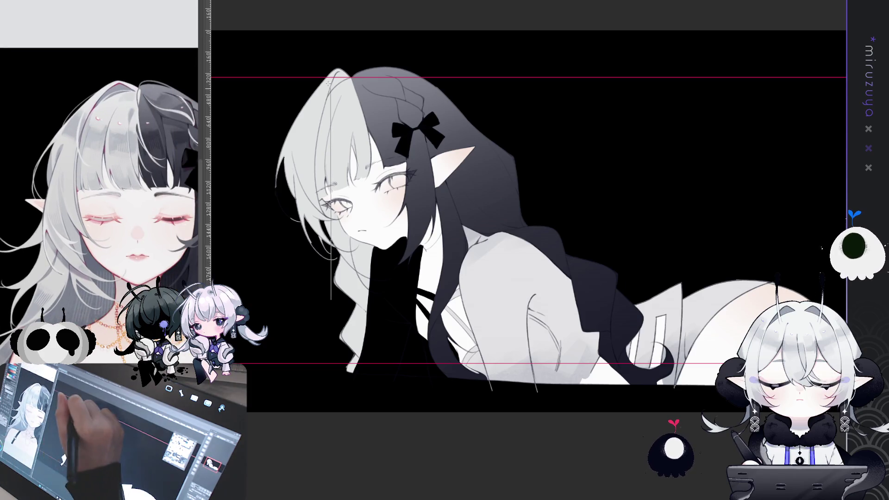
- Drag darker grey gradients over the jacket collar, lower left hair and jacket edge
{"action": "mouse_move", "coordinate": [366, 344]}
{"action": "left_mouse_down"}
{"action": "mouse_move", "coordinate": [342, 262]}
{"action": "mouse_move", "coordinate": [339, 93]}
{"action": "left_mouse_up"}
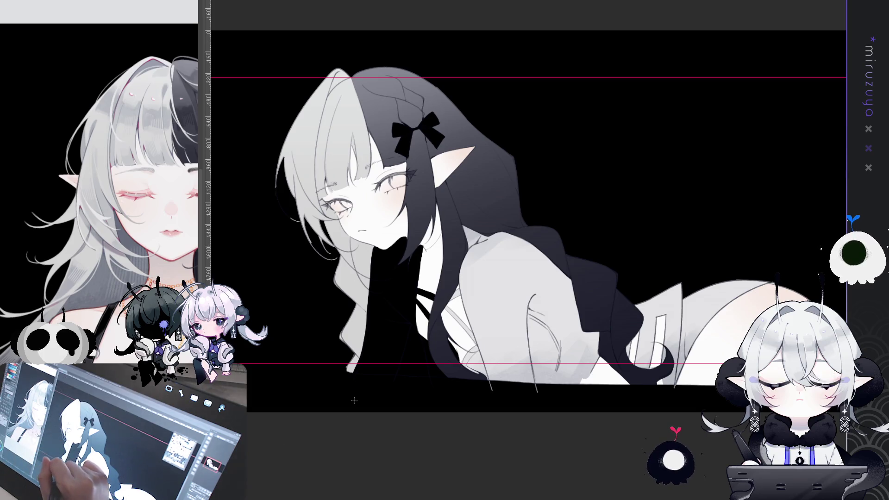
{"action": "left_click_drag", "start_coordinate": [354, 405], "coordinate": [336, 180]}
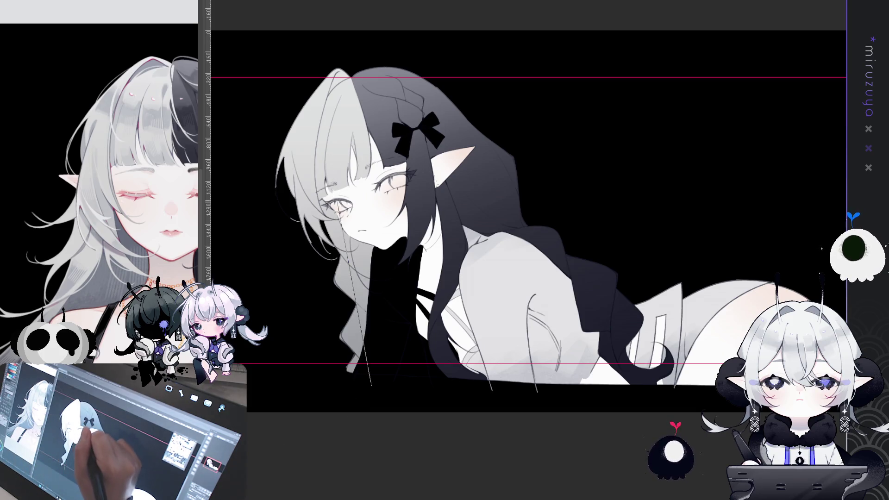
{"action": "left_click_drag", "start_coordinate": [354, 386], "coordinate": [337, 242]}
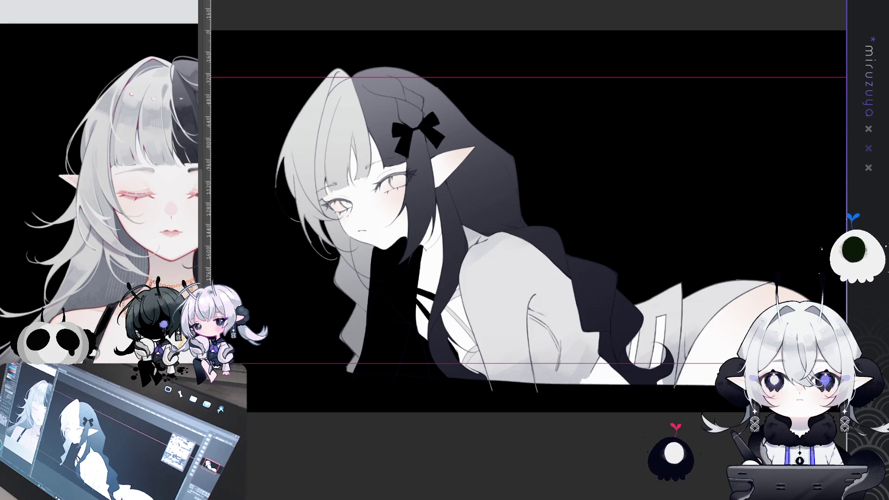
{"action": "key", "text": "ctrl+plus"}
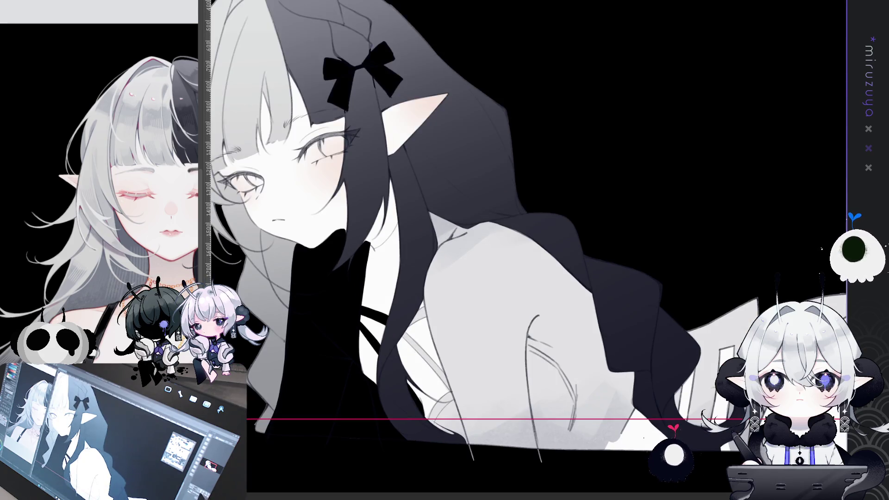
{"action": "left_click_drag", "start_coordinate": [667, 324], "coordinate": [682, 322]}
{"action": "key", "text": "ctrl+plus"}
{"action": "left_click_drag", "start_coordinate": [698, 279], "coordinate": [691, 371]}
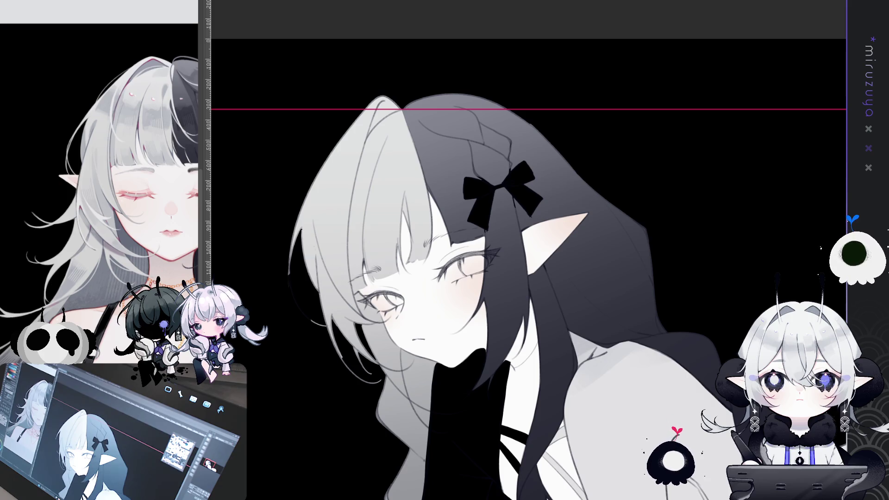
{"action": "key", "text": "ctrl+minus"}
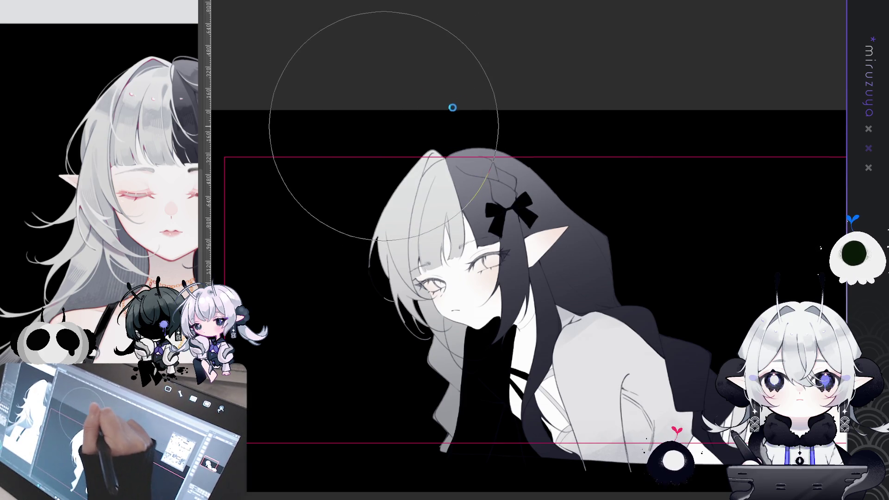
{"action": "key", "text": "h"}
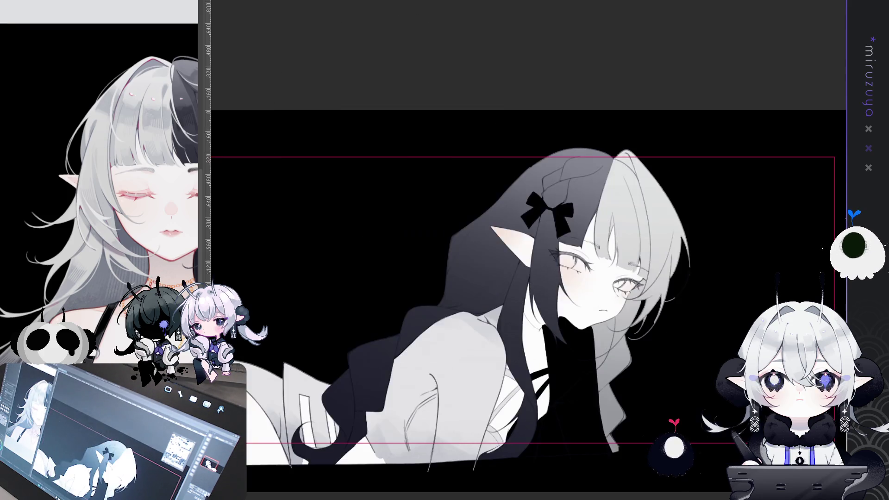
{"action": "key", "text": "h"}
{"action": "scroll", "coordinate": [635, 326], "scroll_direction": "up", "scroll_amount": 2}
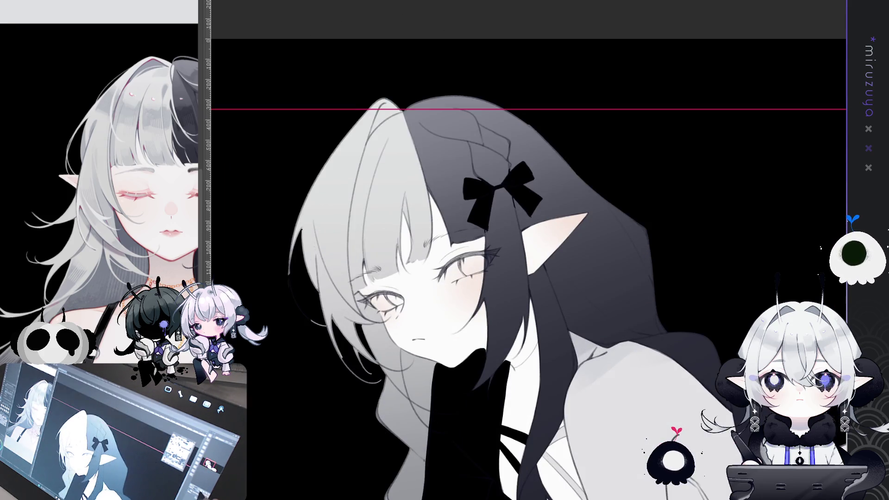
{"action": "scroll", "coordinate": [636, 327], "scroll_direction": "up", "scroll_amount": 1}
{"action": "left_click_drag", "start_coordinate": [636, 327], "coordinate": [620, 233]}
{"action": "scroll", "coordinate": [620, 232], "scroll_direction": "up", "scroll_amount": 1}
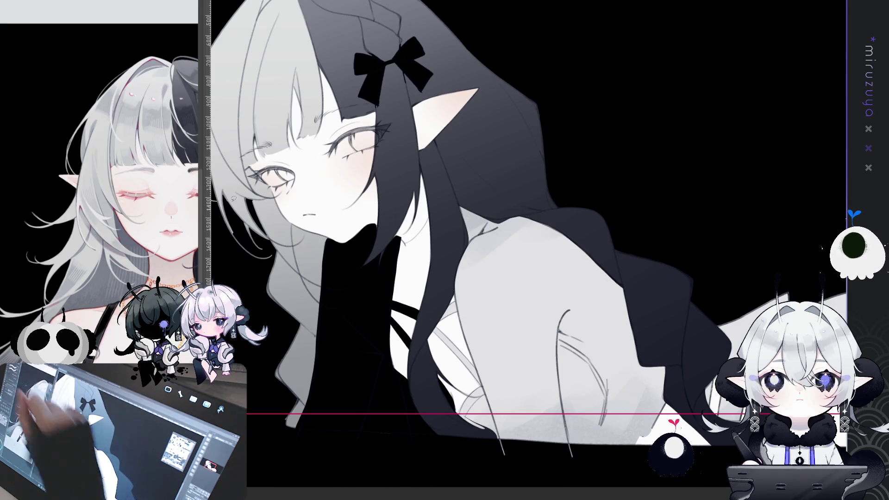
{"action": "left_click_drag", "start_coordinate": [525, 246], "coordinate": [595, 280]}
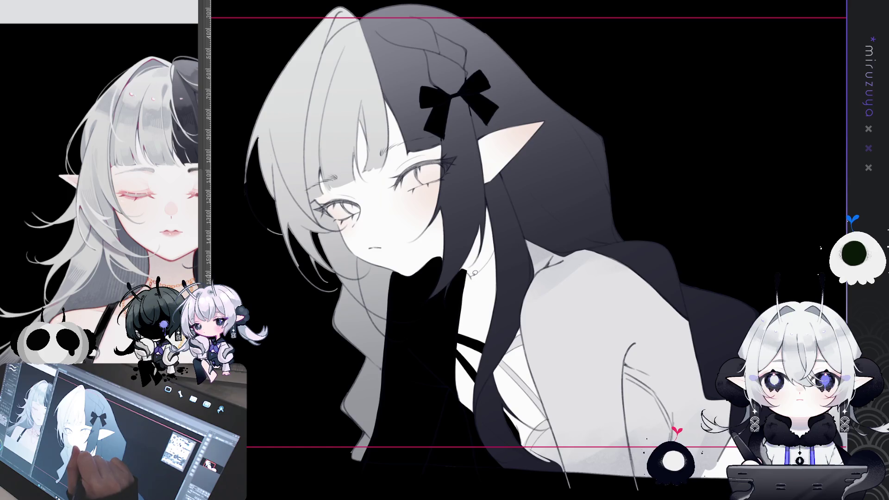
{"action": "mouse_move", "coordinate": [495, 249]}
{"action": "left_mouse_down"}
{"action": "mouse_move", "coordinate": [484, 204]}
{"action": "mouse_move", "coordinate": [464, 270]}
{"action": "left_mouse_up"}
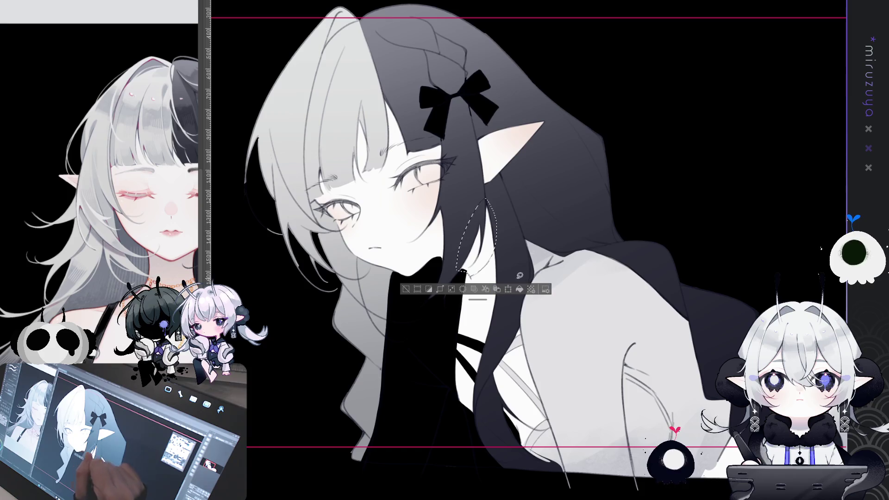
- Select a small spot by the neck, clear the selection, and recentre on the face and head
{"action": "key", "text": "ctrl+d"}
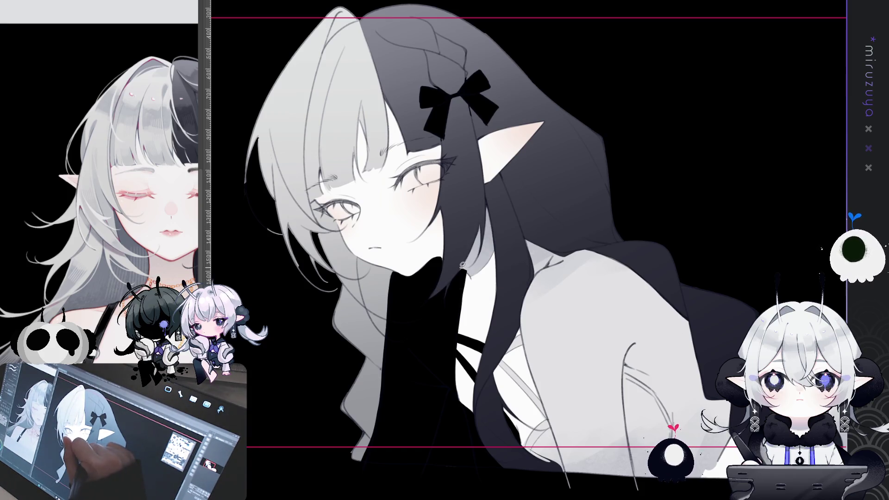
{"action": "left_click_drag", "start_coordinate": [469, 268], "coordinate": [468, 270]}
{"action": "key", "text": "ctrl+d"}
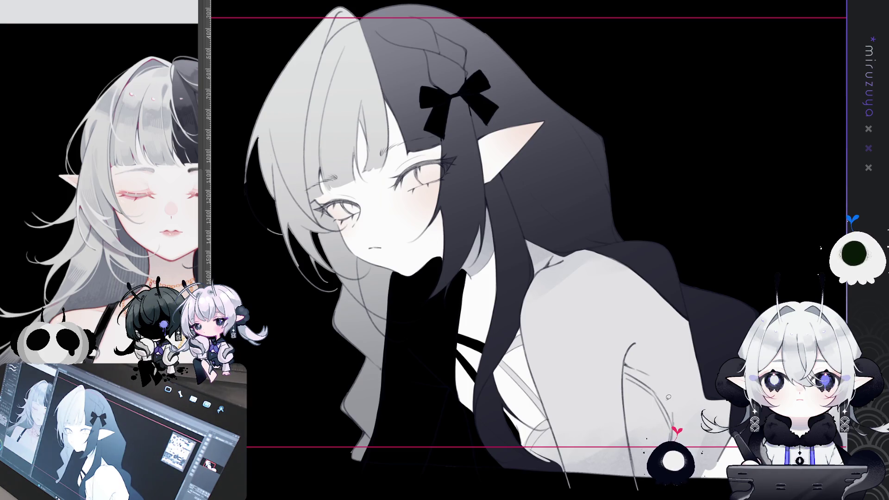
{"action": "left_click_drag", "start_coordinate": [669, 409], "coordinate": [699, 376]}
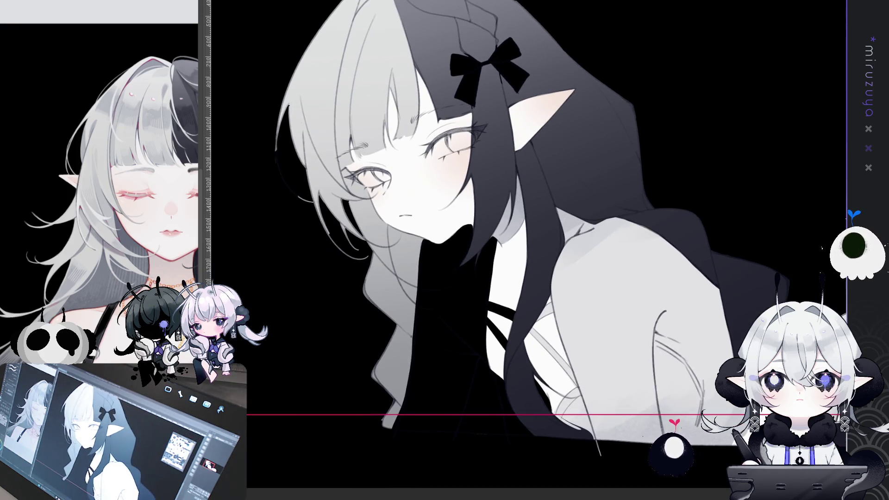
{"action": "mouse_move", "coordinate": [660, 349]}
{"action": "left_mouse_down"}
{"action": "mouse_move", "coordinate": [637, 413]}
{"action": "mouse_move", "coordinate": [665, 323]}
{"action": "left_mouse_up"}
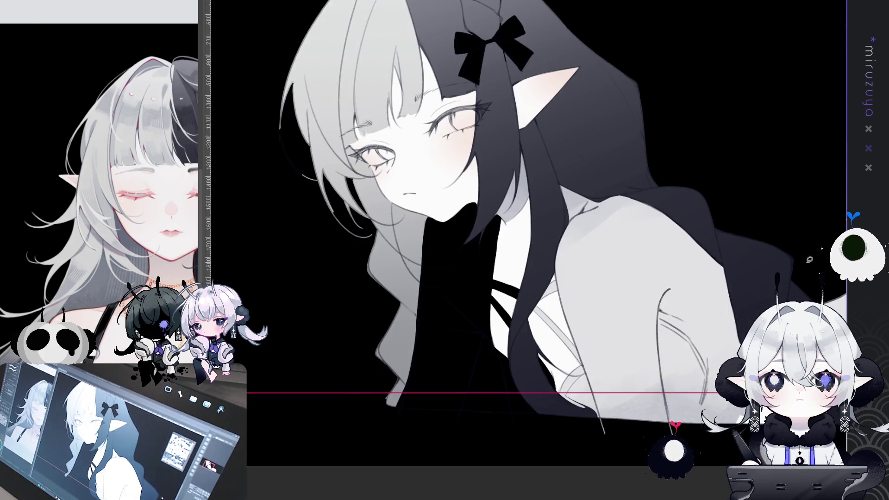
- Compare the neck as dark grey versus solid black, keep it black, and adjust back-hair shading
{"action": "key", "text": "ctrl+z"}
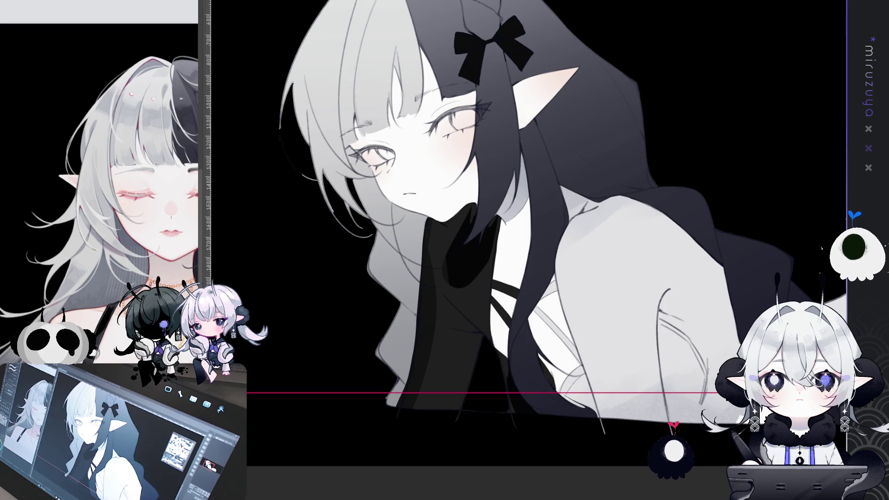
{"action": "key", "text": "ctrl+z"}
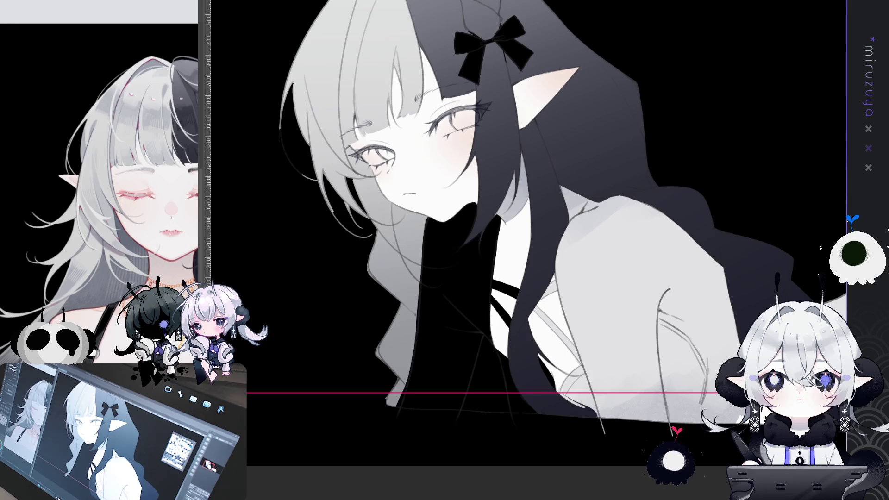
{"action": "key", "text": "ctrl+z"}
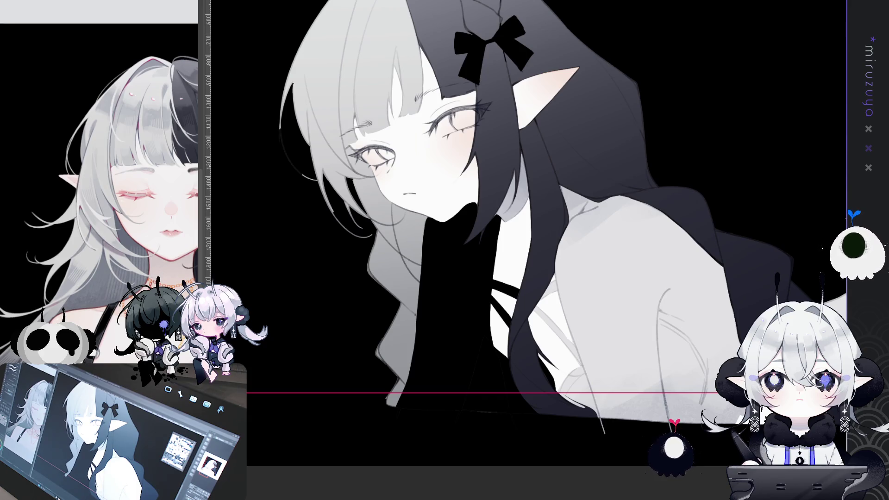
{"action": "left_click_drag", "start_coordinate": [182, 154], "coordinate": [125, 115]}
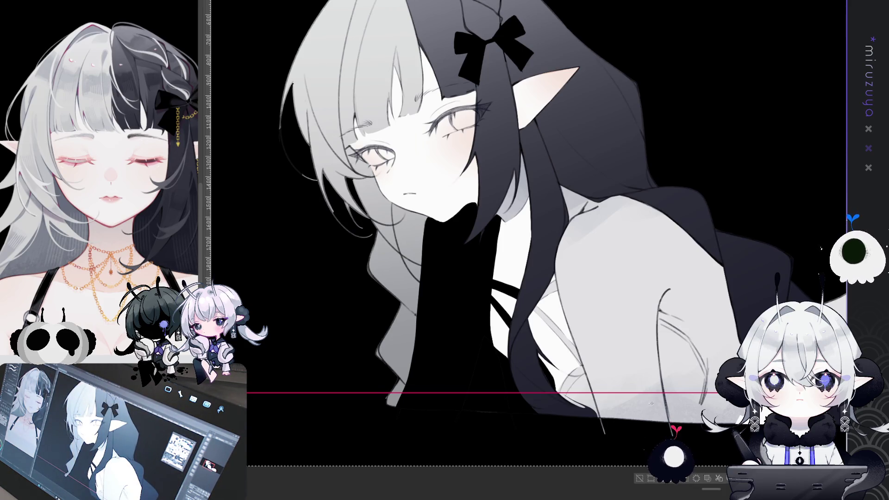
{"action": "left_click", "coordinate": [639, 478]}
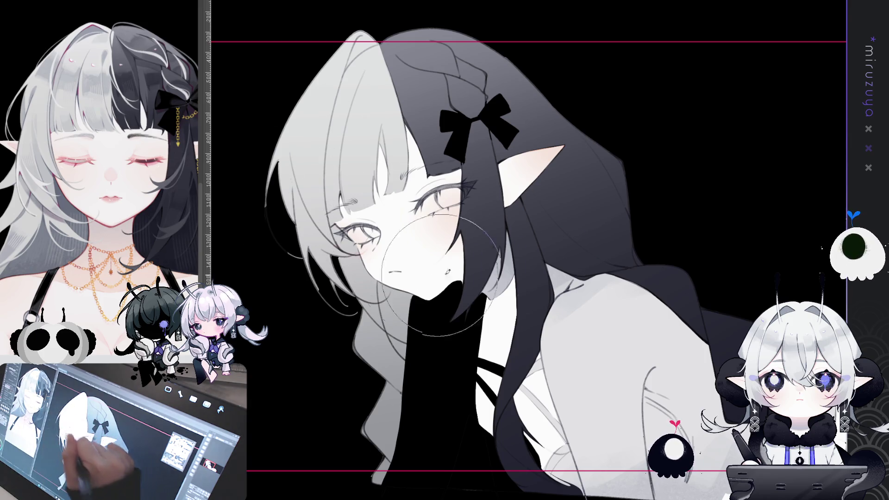
- Zoom and rotate onto the face and draw a faint inner-ear line on the elf ear
{"action": "left_click_drag", "start_coordinate": [675, 325], "coordinate": [624, 274]}
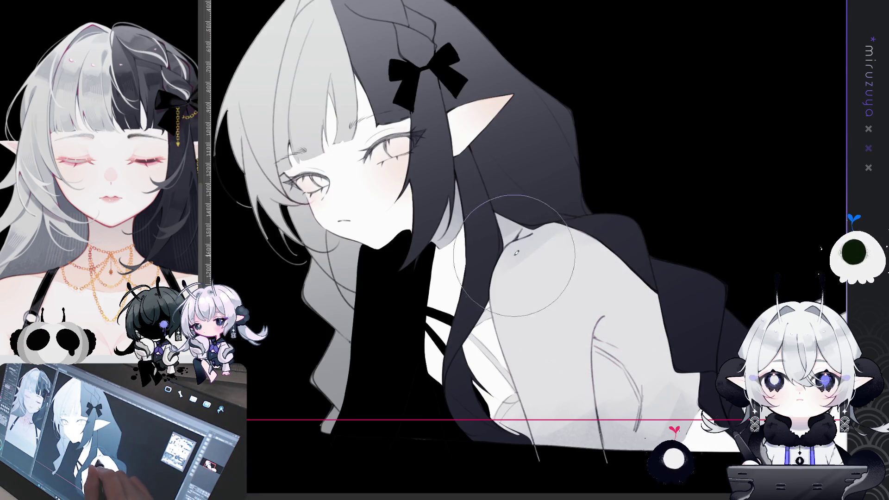
{"action": "left_click_drag", "start_coordinate": [738, 229], "coordinate": [560, 198]}
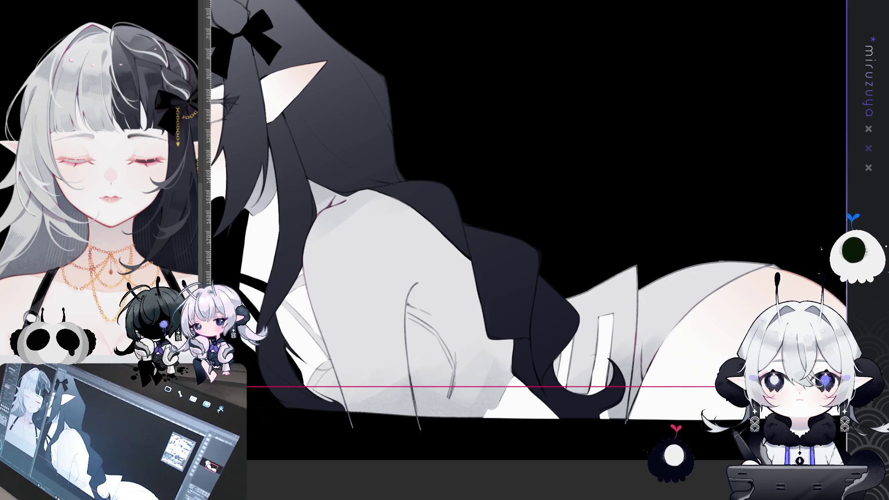
{"action": "left_click_drag", "start_coordinate": [798, 344], "coordinate": [723, 293]}
{"action": "mouse_move", "coordinate": [342, 221]}
{"action": "left_mouse_down"}
{"action": "mouse_move", "coordinate": [491, 309]}
{"action": "mouse_move", "coordinate": [635, 358]}
{"action": "mouse_move", "coordinate": [679, 345]}
{"action": "mouse_move", "coordinate": [707, 355]}
{"action": "left_mouse_up"}
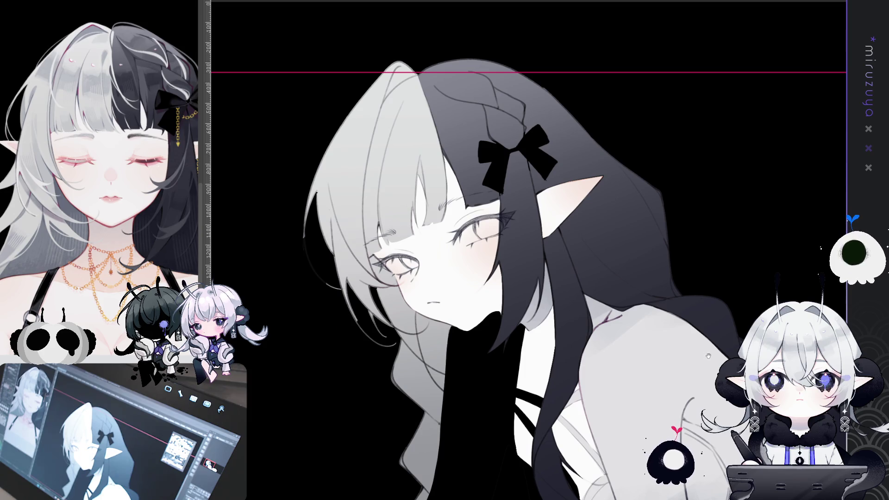
{"action": "key", "text": "ctrl+plus"}
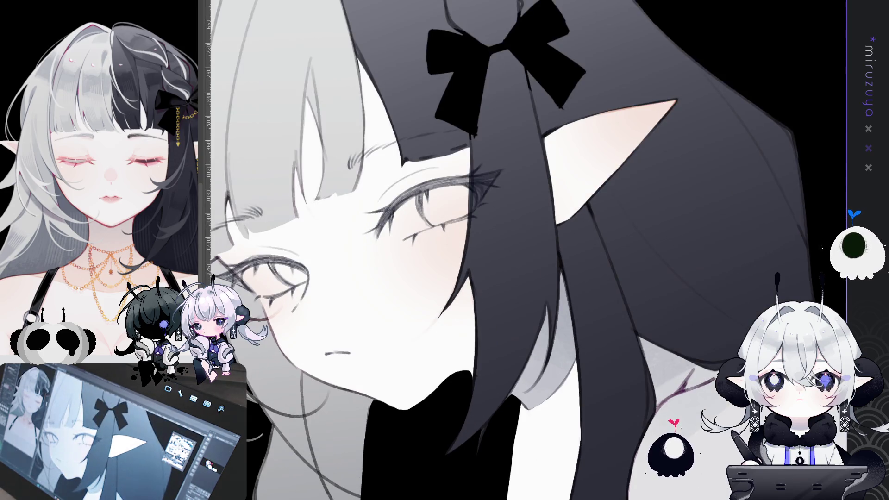
{"action": "mouse_move", "coordinate": [726, 291]}
{"action": "left_mouse_down"}
{"action": "mouse_move", "coordinate": [713, 170]}
{"action": "mouse_move", "coordinate": [696, 139]}
{"action": "left_mouse_up"}
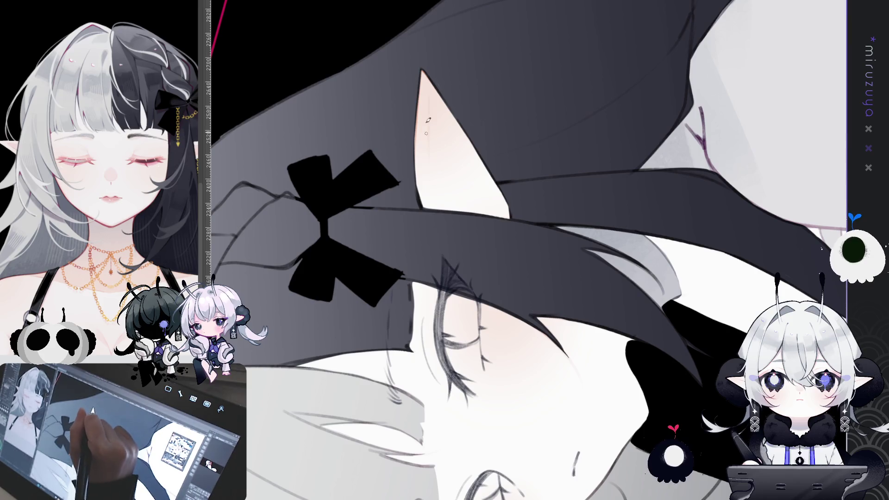
{"action": "left_click_drag", "start_coordinate": [428, 106], "coordinate": [432, 166]}
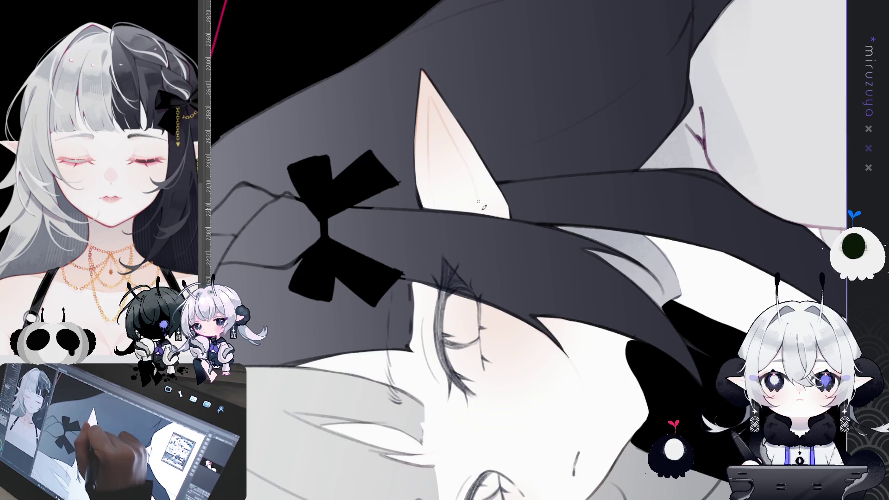
- Turn the view upright and fit the entire wide canvas on screen with Ctrl+0
{"action": "left_click_drag", "start_coordinate": [479, 184], "coordinate": [578, 184]}
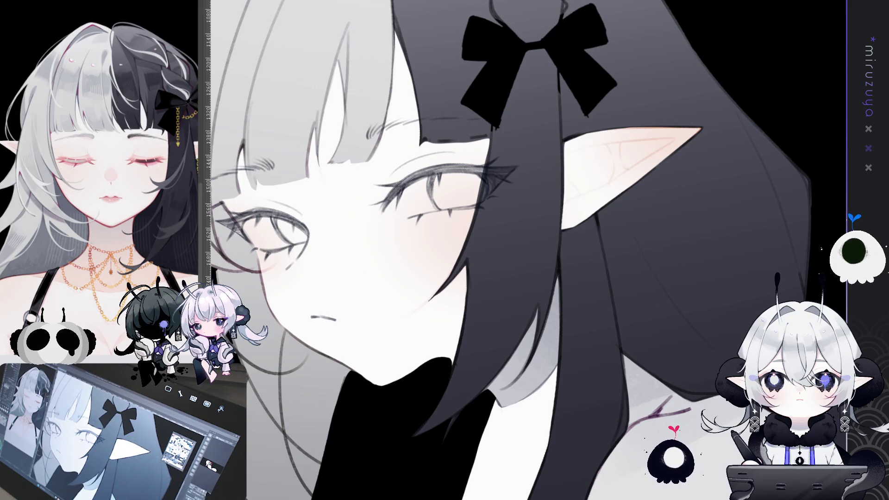
{"action": "key", "text": "ctrl+minus"}
{"action": "key", "text": "ctrl+0"}
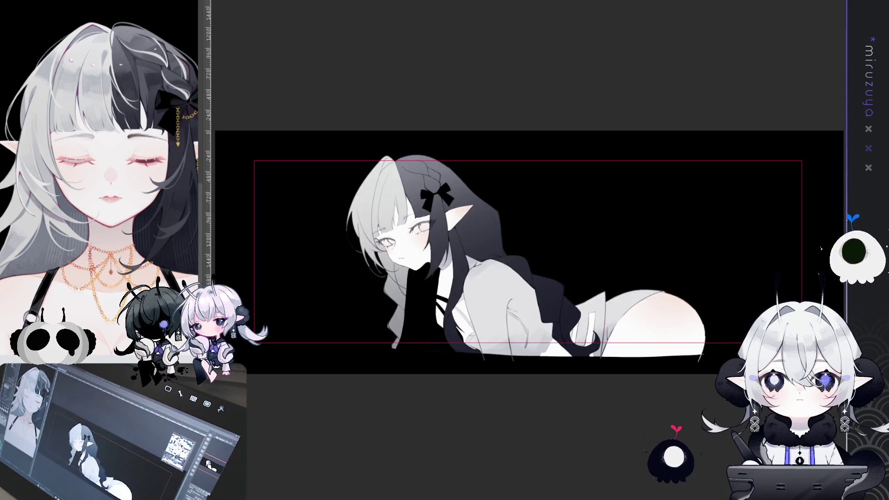
- Zoom in on the face and clear the leftover selection
{"action": "key", "text": "ctrl+plus"}
{"action": "key", "text": "ctrl+plus"}
{"action": "key", "text": "ctrl+plus"}
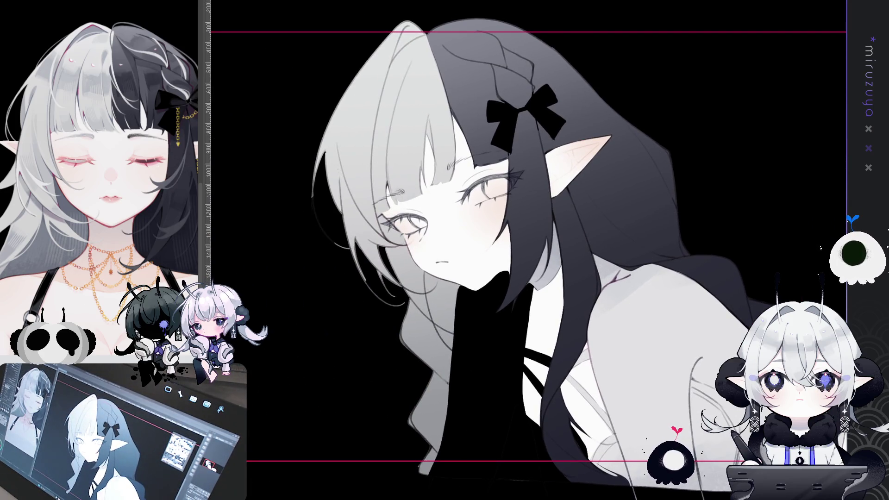
{"action": "left_click_drag", "start_coordinate": [445, 250], "coordinate": [459, 229]}
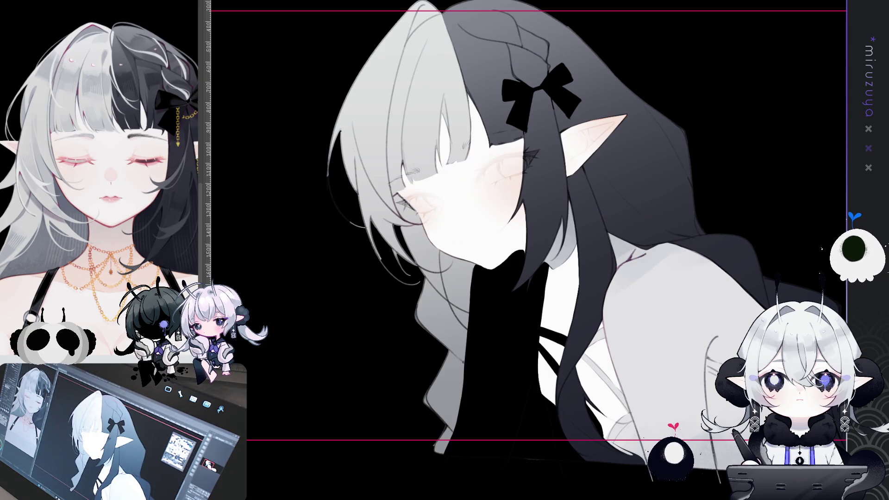
{"action": "key", "text": "ctrl+plus"}
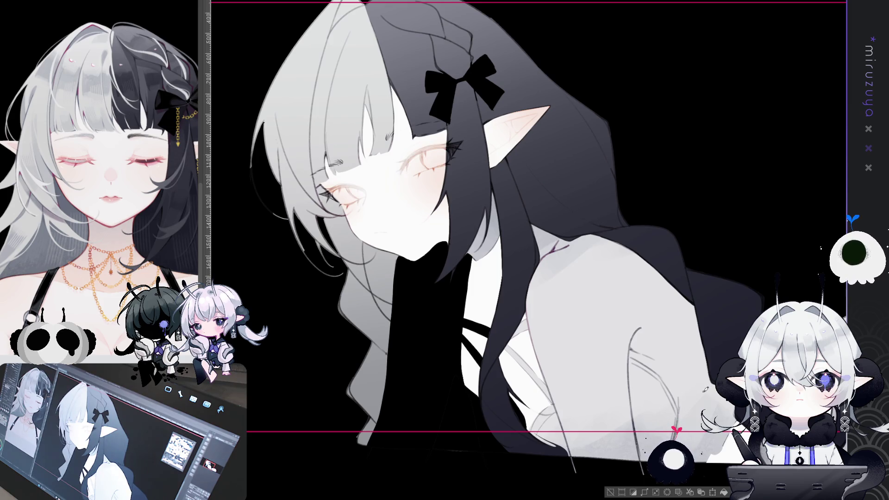
{"action": "left_click", "coordinate": [611, 490]}
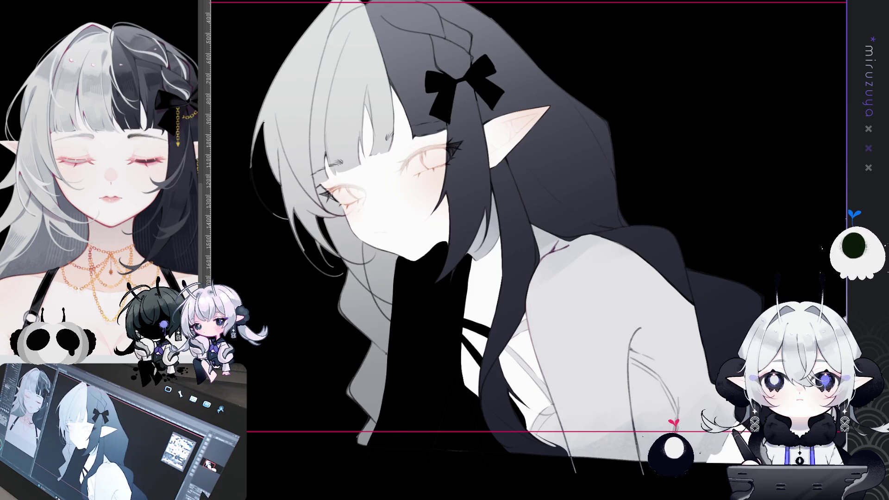
{"action": "key", "text": "ctrl+plus"}
{"action": "key", "text": "ctrl+minus"}
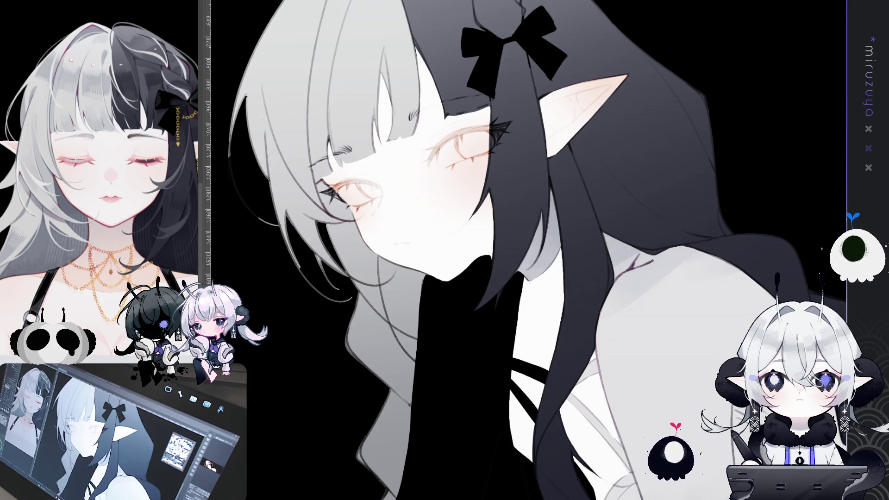
- Try reddish lines along the upper eyelid on a rotated view, undoing both attempts
{"action": "left_click_drag", "start_coordinate": [107, 153], "coordinate": [168, 162]}
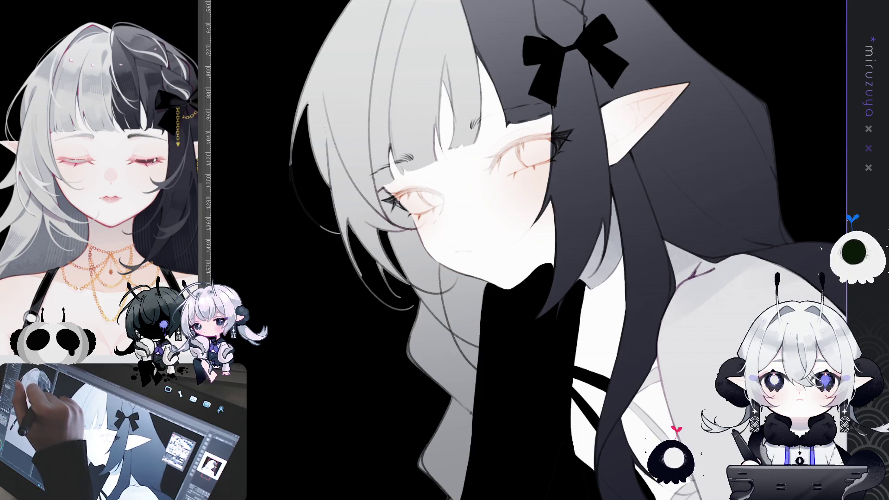
{"action": "mouse_move", "coordinate": [403, 297]}
{"action": "left_mouse_down"}
{"action": "mouse_move", "coordinate": [574, 381]}
{"action": "mouse_move", "coordinate": [527, 416]}
{"action": "left_mouse_up"}
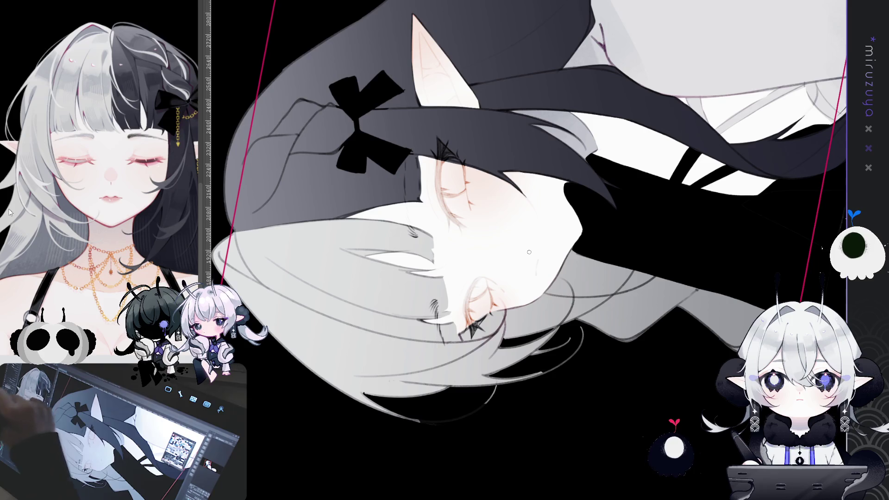
{"action": "left_click_drag", "start_coordinate": [438, 182], "coordinate": [448, 212]}
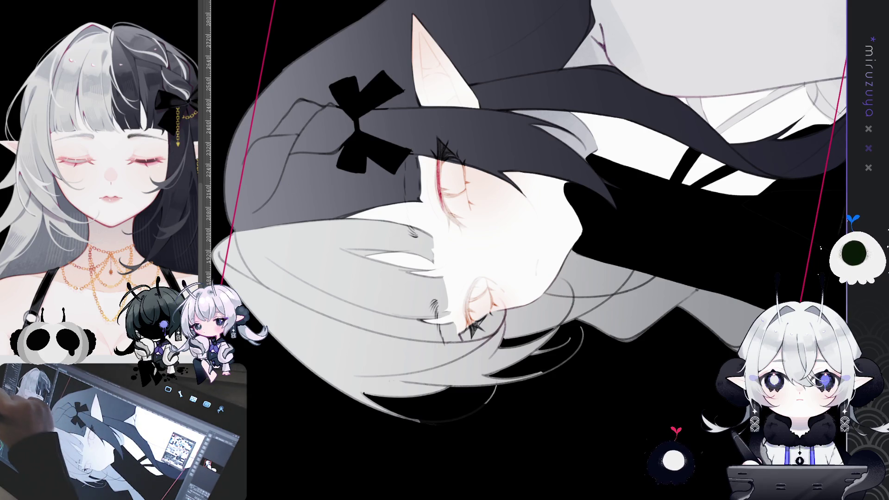
{"action": "key", "text": "ctrl+z"}
{"action": "left_click_drag", "start_coordinate": [435, 164], "coordinate": [455, 221]}
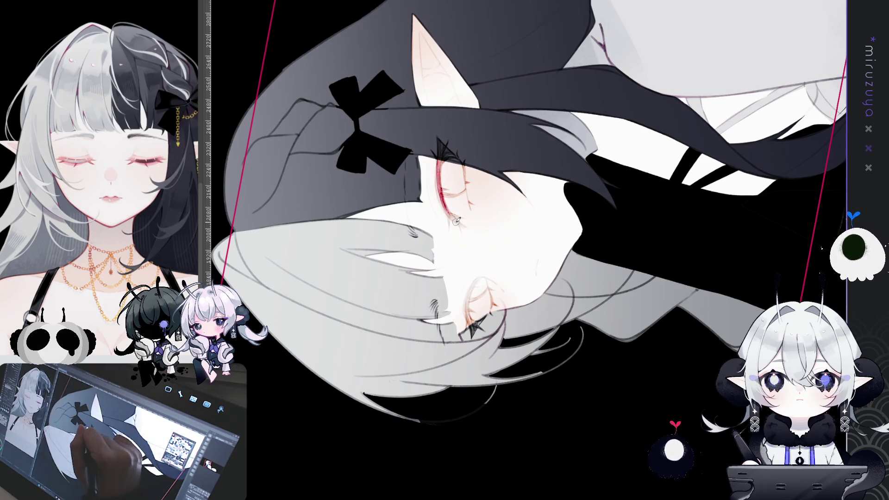
{"action": "key", "text": "ctrl+z"}
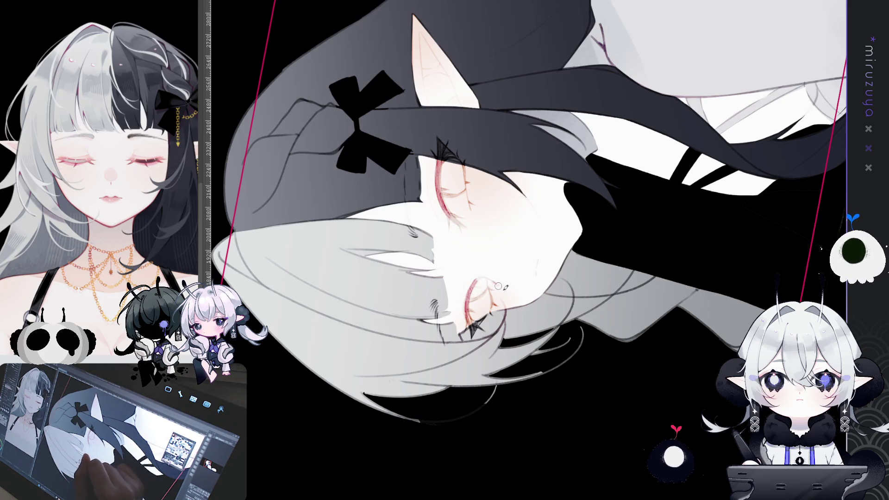
{"action": "left_click_drag", "start_coordinate": [609, 203], "coordinate": [519, 257]}
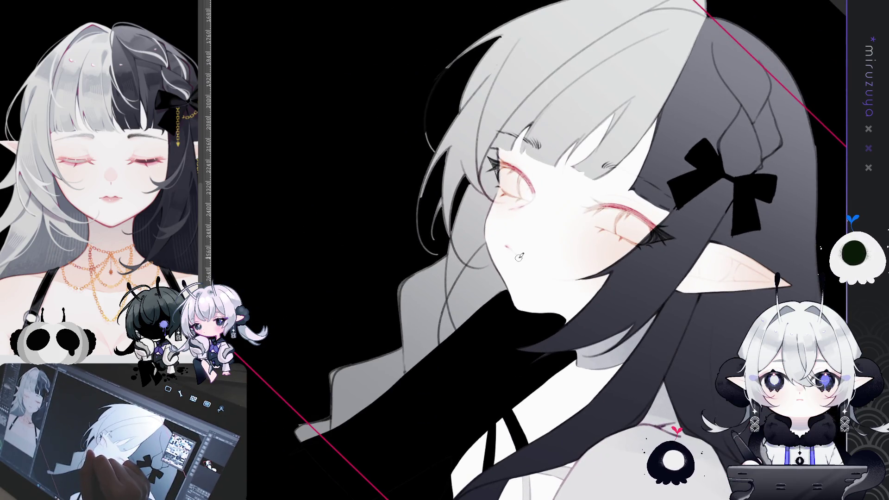
- Paint a pink-magenta iris into the lower eye, after undoing a stray pink stroke near the nose
{"action": "left_click_drag", "start_coordinate": [598, 281], "coordinate": [495, 237]}
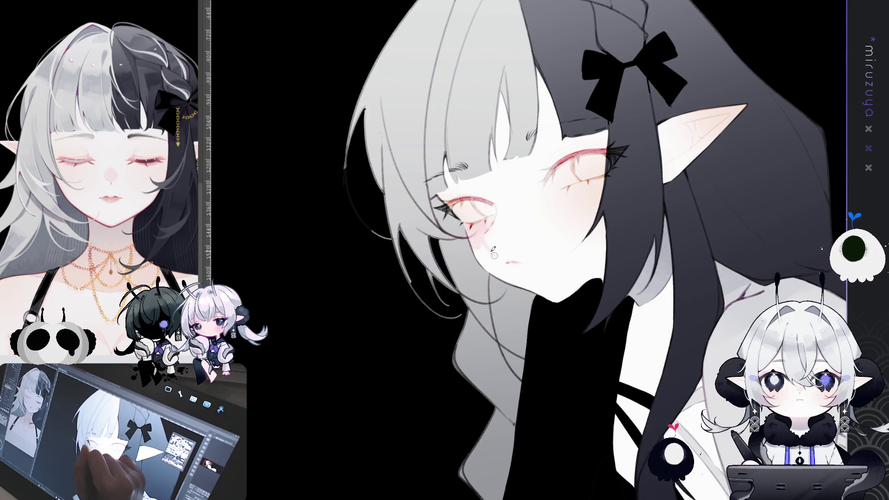
{"action": "left_click_drag", "start_coordinate": [614, 165], "coordinate": [556, 194]}
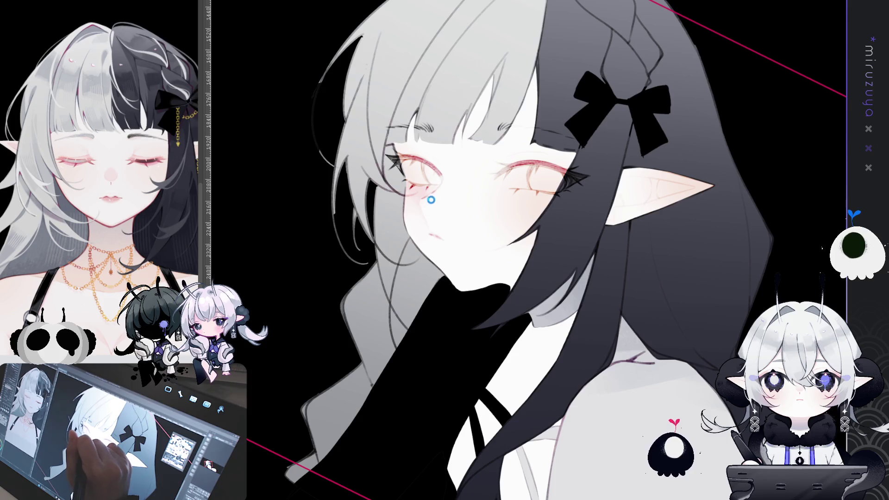
{"action": "left_click_drag", "start_coordinate": [428, 211], "coordinate": [428, 222]}
{"action": "key", "text": "ctrl+z"}
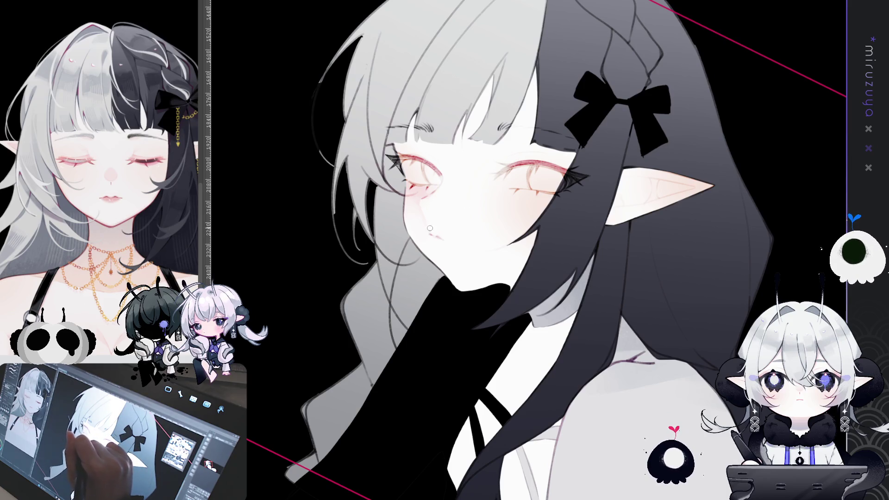
{"action": "mouse_move", "coordinate": [430, 228]}
{"action": "left_mouse_down"}
{"action": "mouse_move", "coordinate": [412, 260]}
{"action": "mouse_move", "coordinate": [439, 212]}
{"action": "left_mouse_up"}
{"action": "left_click_drag", "start_coordinate": [449, 313], "coordinate": [468, 268]}
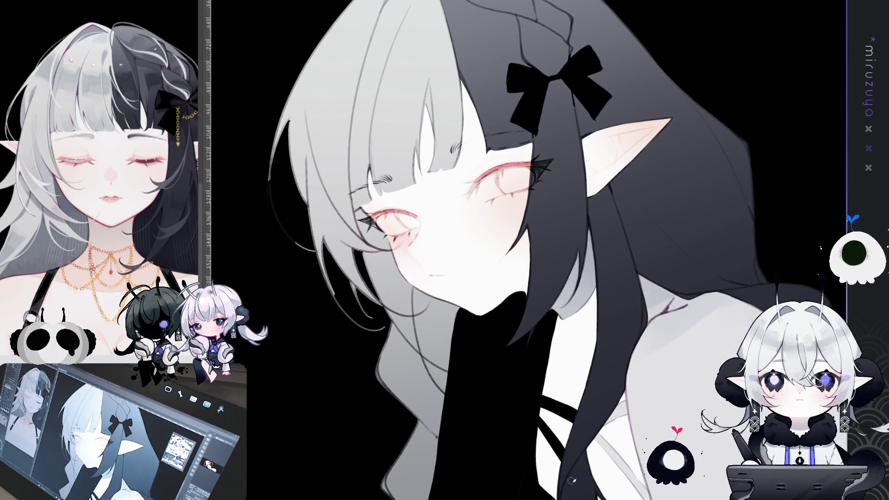
{"action": "key", "text": "ctrl+z"}
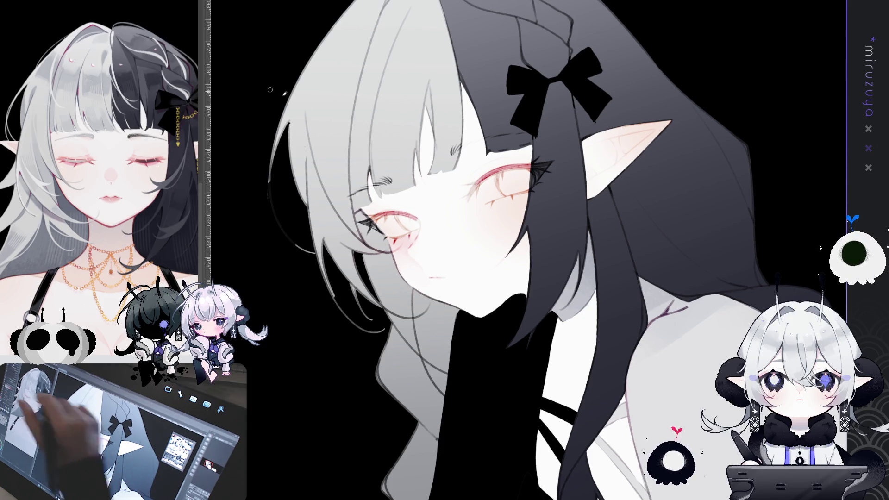
{"action": "left_click_drag", "start_coordinate": [400, 217], "coordinate": [419, 220]}
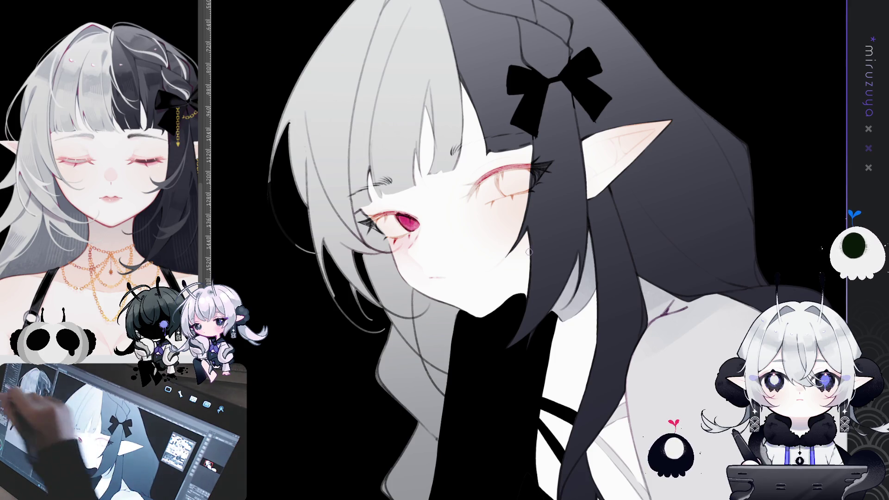
- Darken the magenta iris, mirror the canvas with H to check, then reframe for painting
{"action": "left_click_drag", "start_coordinate": [529, 252], "coordinate": [483, 270]}
{"action": "mouse_move", "coordinate": [461, 203]}
{"action": "left_mouse_down"}
{"action": "mouse_move", "coordinate": [477, 212]}
{"action": "mouse_move", "coordinate": [480, 190]}
{"action": "mouse_move", "coordinate": [468, 199]}
{"action": "left_mouse_up"}
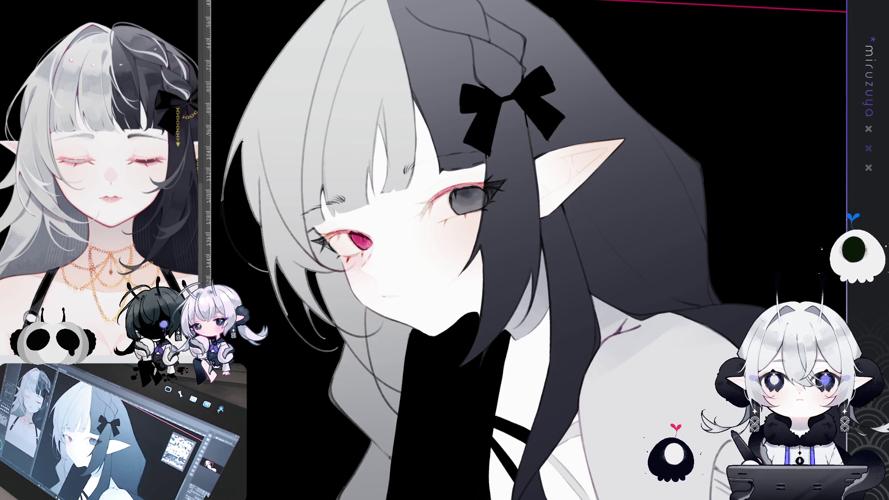
{"action": "key", "text": "h"}
{"action": "key", "text": "h"}
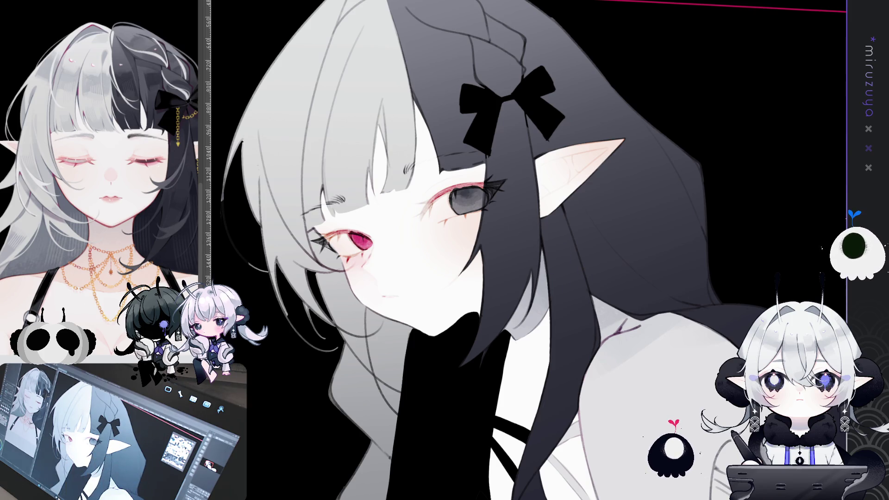
{"action": "left_click_drag", "start_coordinate": [765, 319], "coordinate": [746, 289]}
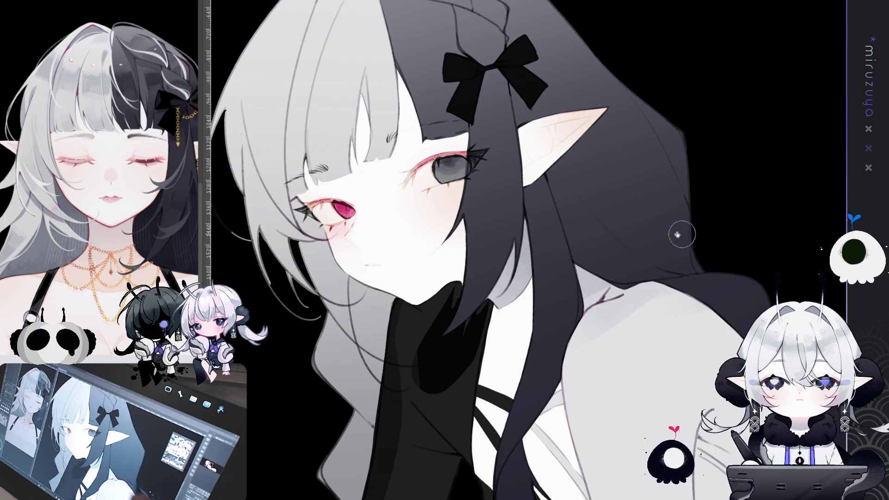
{"action": "left_click_drag", "start_coordinate": [693, 241], "coordinate": [660, 305]}
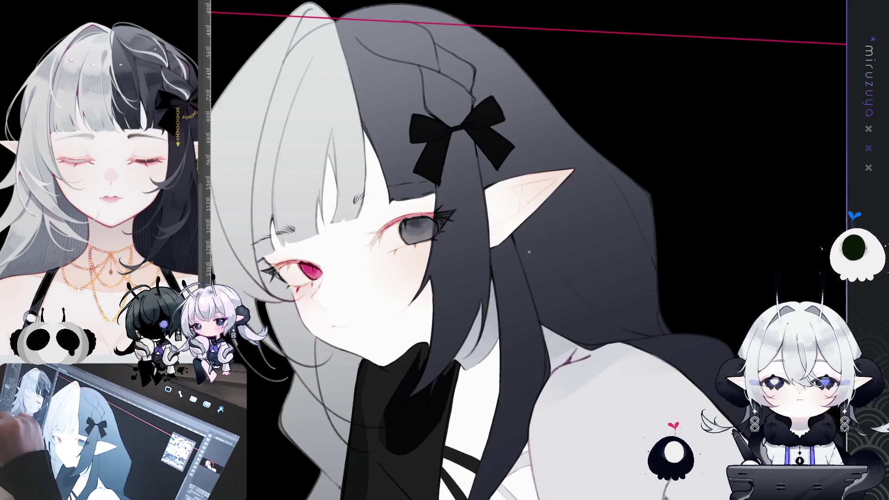
{"action": "mouse_move", "coordinate": [525, 250]}
{"action": "left_mouse_down"}
{"action": "mouse_move", "coordinate": [444, 315]}
{"action": "mouse_move", "coordinate": [472, 241]}
{"action": "mouse_move", "coordinate": [445, 296]}
{"action": "mouse_move", "coordinate": [346, 274]}
{"action": "left_mouse_up"}
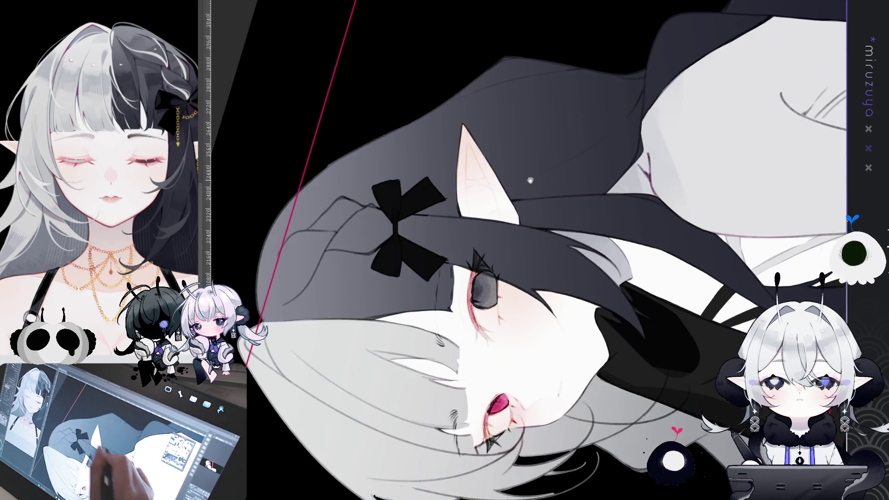
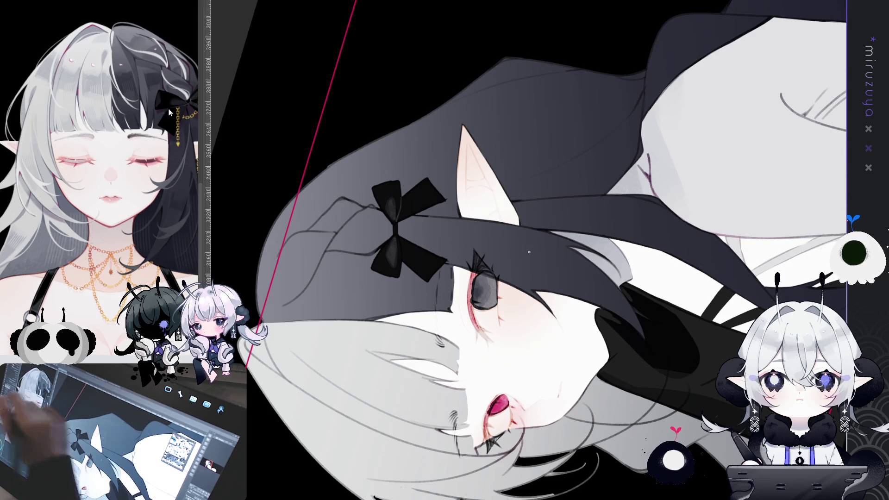
- Turn the view upright and paint dark over the highlight on the bow's right loop
{"action": "mouse_move", "coordinate": [399, 237]}
{"action": "left_mouse_down"}
{"action": "mouse_move", "coordinate": [674, 181]}
{"action": "mouse_move", "coordinate": [433, 206]}
{"action": "left_mouse_up"}
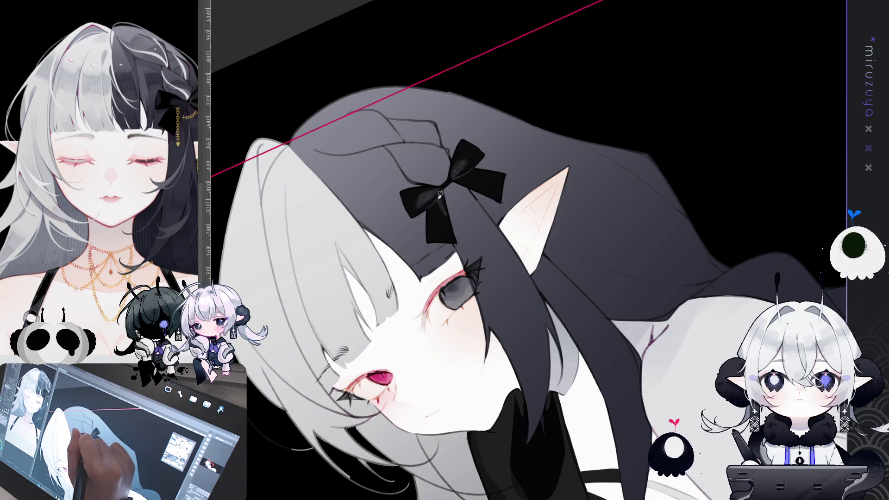
{"action": "key", "text": "asciicircum"}
{"action": "key", "text": "asciicircum"}
{"action": "key", "text": "asciicircum"}
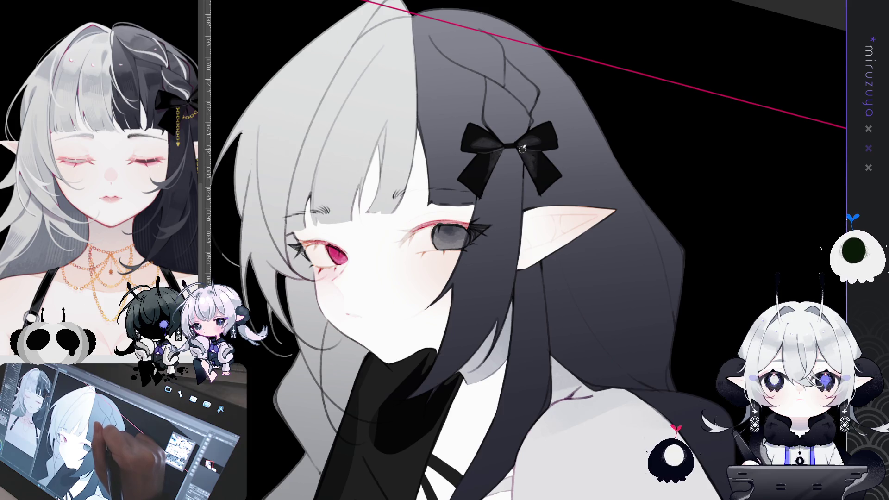
{"action": "mouse_move", "coordinate": [529, 157]}
{"action": "left_mouse_down"}
{"action": "mouse_move", "coordinate": [518, 147]}
{"action": "mouse_move", "coordinate": [525, 155]}
{"action": "left_mouse_up"}
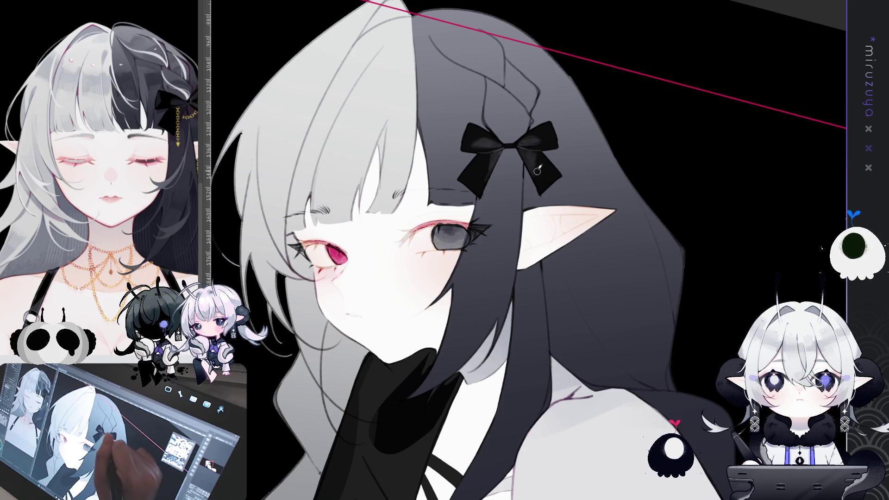
- Tilt and zoom the view onto the bow, then reframe it upright
{"action": "mouse_move", "coordinate": [483, 177]}
{"action": "left_mouse_down"}
{"action": "mouse_move", "coordinate": [510, 166]}
{"action": "mouse_move", "coordinate": [467, 151]}
{"action": "left_mouse_up"}
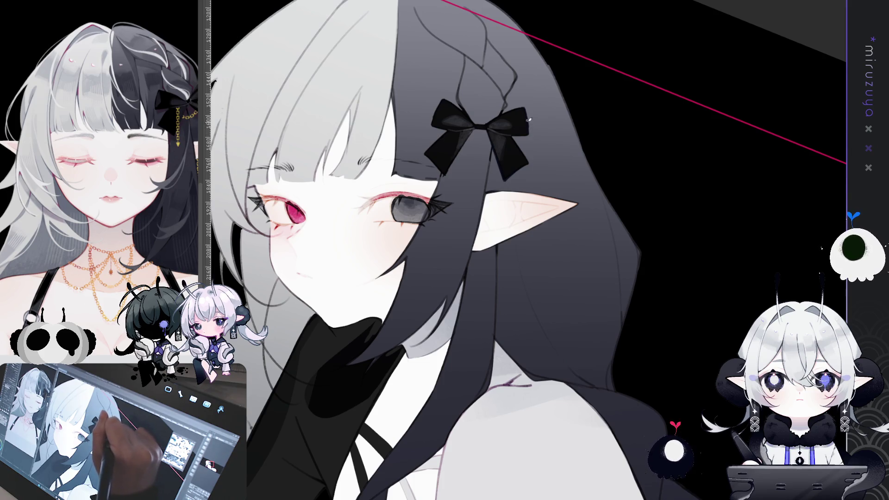
{"action": "left_click_drag", "start_coordinate": [528, 132], "coordinate": [442, 140]}
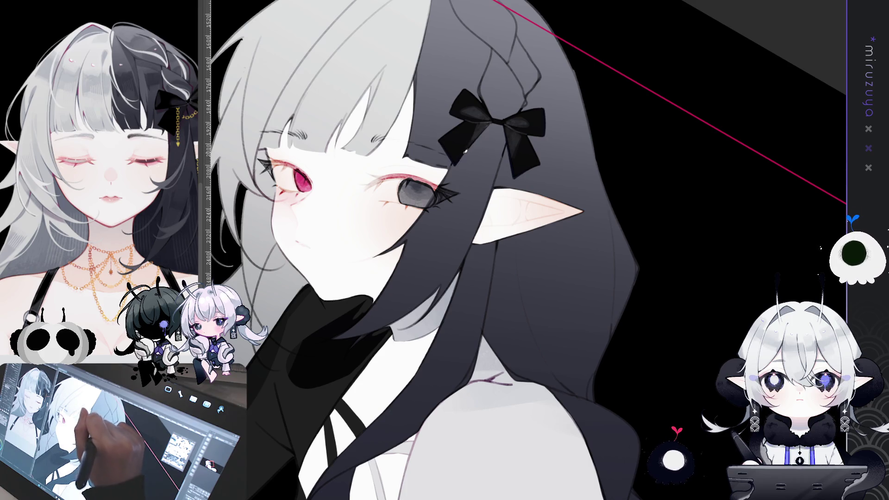
{"action": "mouse_move", "coordinate": [471, 106]}
{"action": "left_mouse_down"}
{"action": "mouse_move", "coordinate": [369, 200]}
{"action": "mouse_move", "coordinate": [598, 269]}
{"action": "left_mouse_up"}
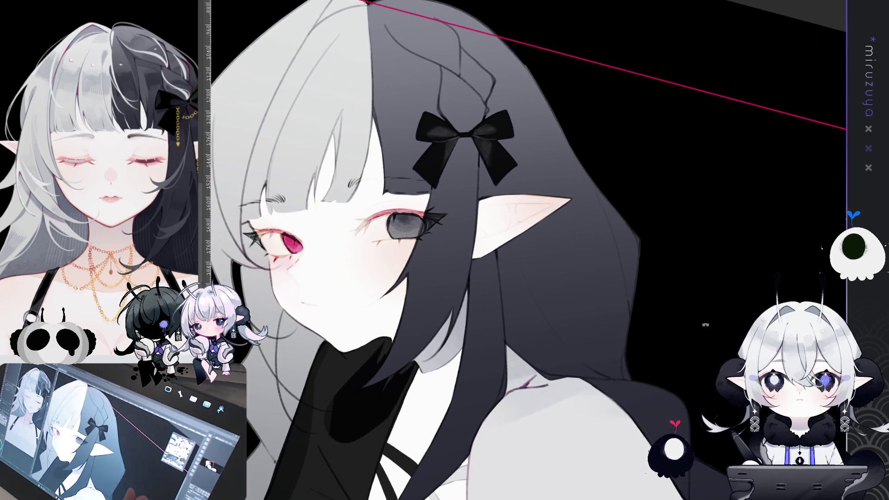
{"action": "left_click_drag", "start_coordinate": [648, 282], "coordinate": [713, 297]}
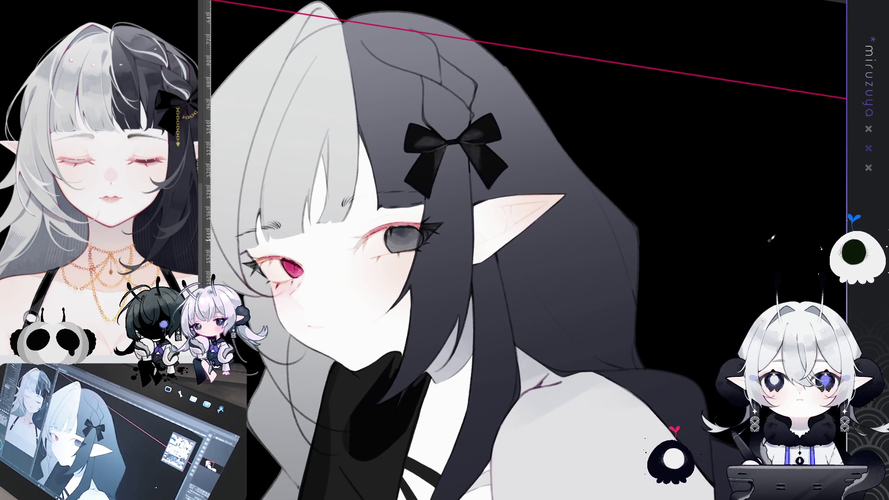
{"action": "mouse_move", "coordinate": [602, 432]}
{"action": "left_mouse_down"}
{"action": "mouse_move", "coordinate": [697, 246]}
{"action": "mouse_move", "coordinate": [638, 218]}
{"action": "left_mouse_up"}
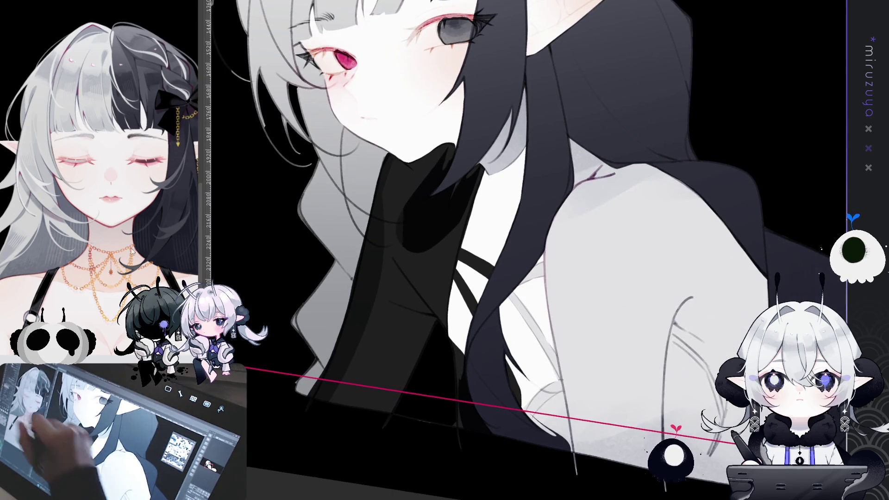
- Reset the view, bring the shoulders into frame, and hide the colours with Ctrl+comma
{"action": "key", "text": "ctrl+0"}
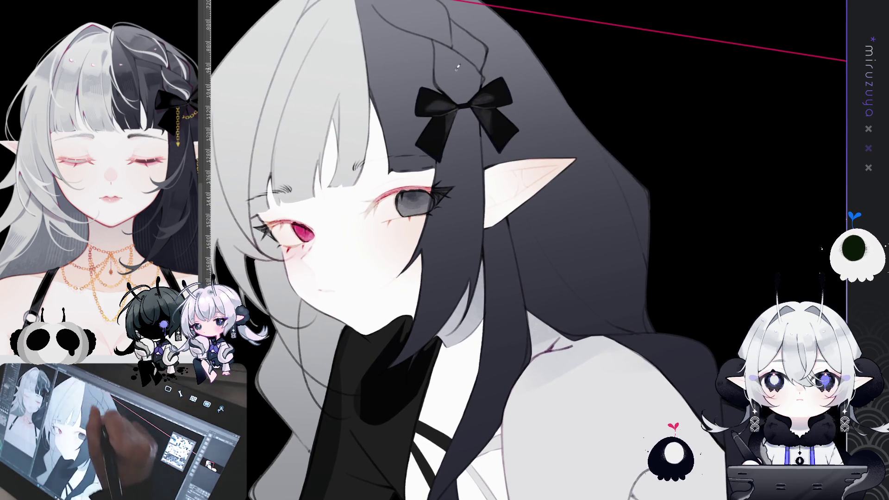
{"action": "left_click_drag", "start_coordinate": [416, 356], "coordinate": [412, 183]}
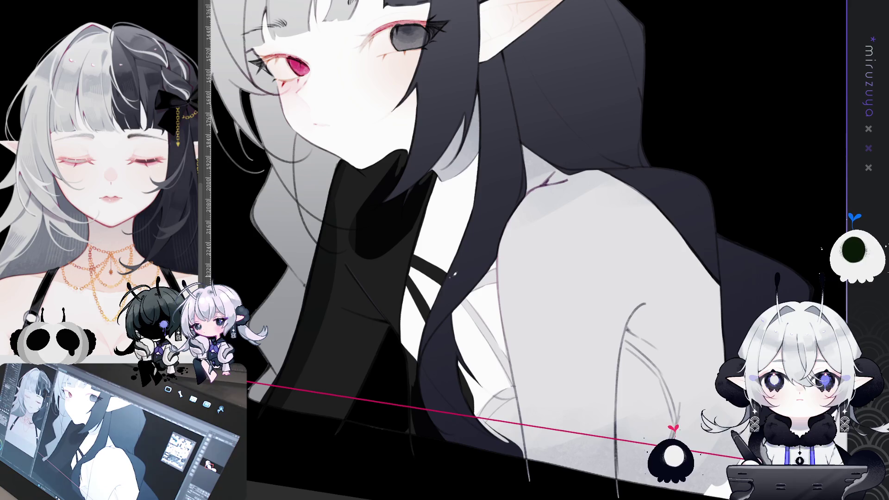
{"action": "key", "text": "ctrl+comma"}
{"action": "key", "text": "ctrl+comma"}
{"action": "key", "text": "ctrl+comma"}
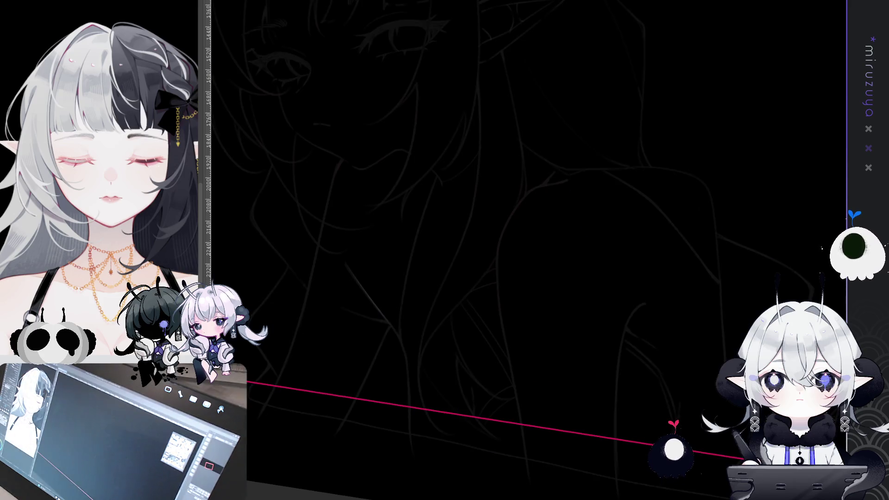
- Turn the colour layers back on with Ctrl+comma so the full painting shows
{"action": "key", "text": "ctrl+comma"}
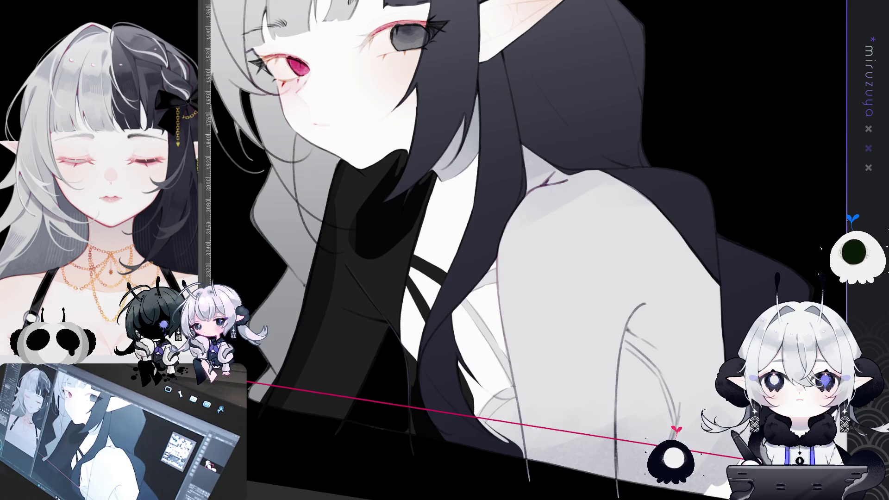
- Rotate and zoom the view onto the neck and collar, undoing the last change
{"action": "mouse_move", "coordinate": [556, 417]}
{"action": "left_mouse_down"}
{"action": "mouse_move", "coordinate": [611, 469]}
{"action": "mouse_move", "coordinate": [483, 284]}
{"action": "left_mouse_up"}
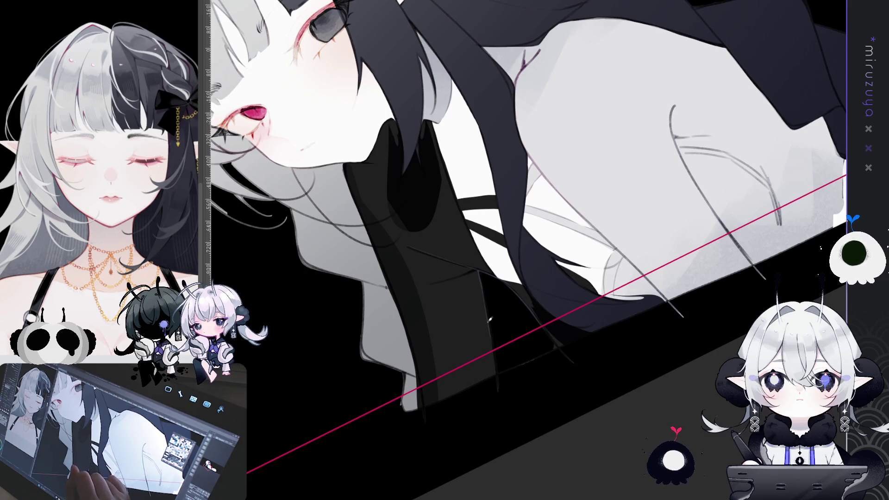
{"action": "left_click_drag", "start_coordinate": [498, 367], "coordinate": [475, 161]}
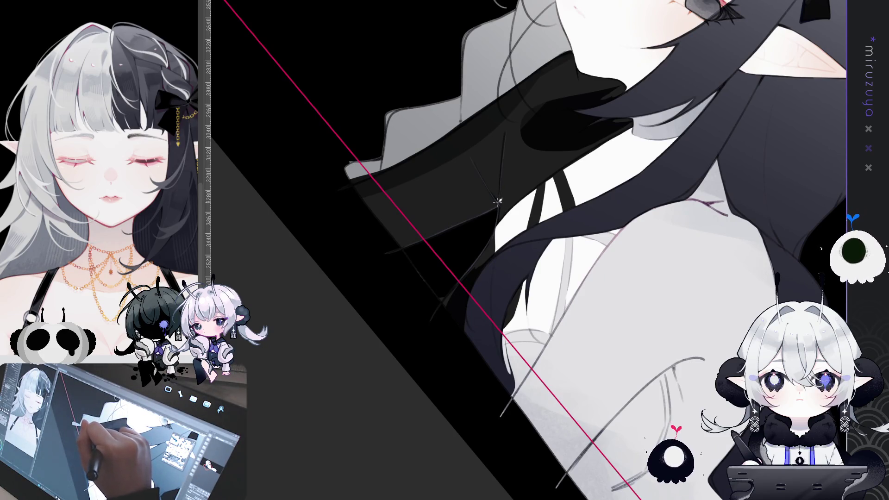
{"action": "mouse_move", "coordinate": [499, 202]}
{"action": "left_mouse_down"}
{"action": "mouse_move", "coordinate": [704, 360]}
{"action": "mouse_move", "coordinate": [789, 277]}
{"action": "left_mouse_up"}
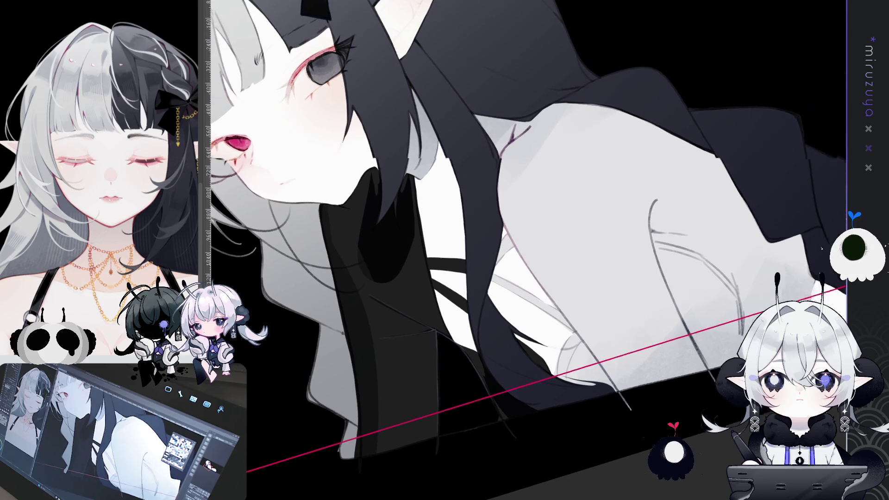
{"action": "left_click_drag", "start_coordinate": [789, 277], "coordinate": [713, 361]}
{"action": "key", "text": "ctrl+minus"}
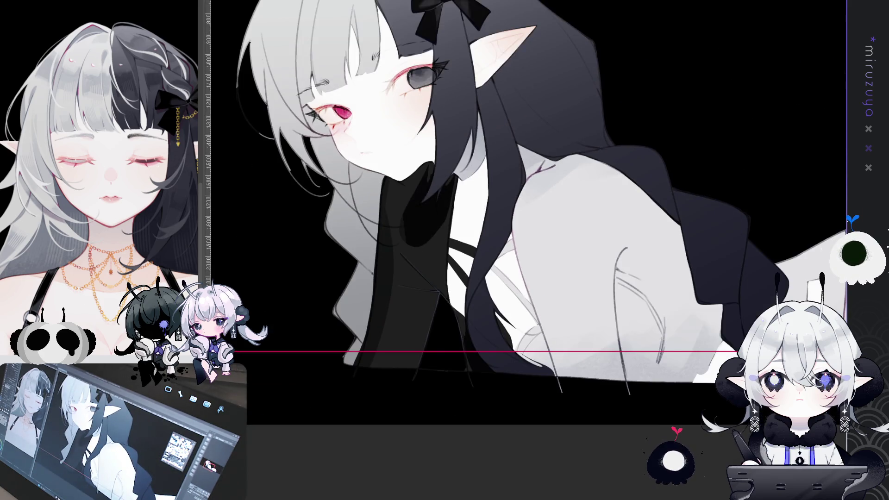
{"action": "key", "text": "ctrl+z"}
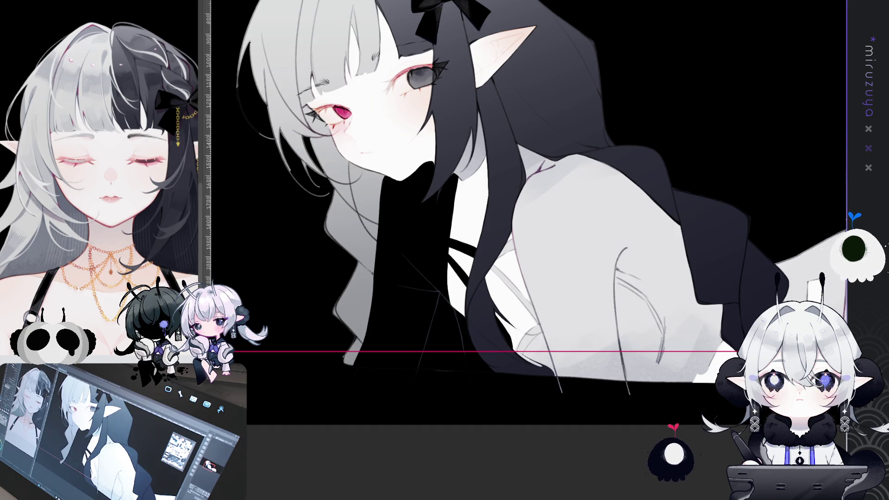
- Zoom in closely and paint a faint grey vertical stroke on the black collar, then strengthen it
{"action": "key", "text": "ctrl+plus"}
{"action": "mouse_move", "coordinate": [486, 324]}
{"action": "left_mouse_down"}
{"action": "mouse_move", "coordinate": [513, 390]}
{"action": "mouse_move", "coordinate": [620, 418]}
{"action": "left_mouse_up"}
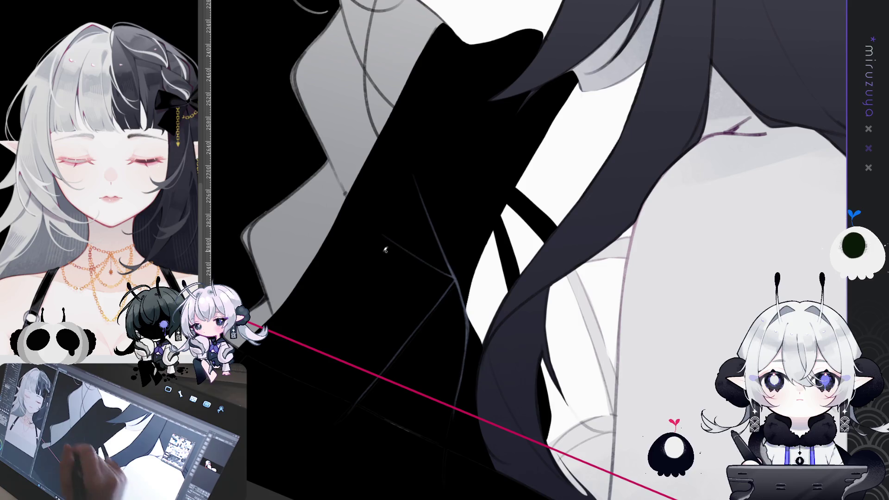
{"action": "left_click_drag", "start_coordinate": [406, 251], "coordinate": [411, 184]}
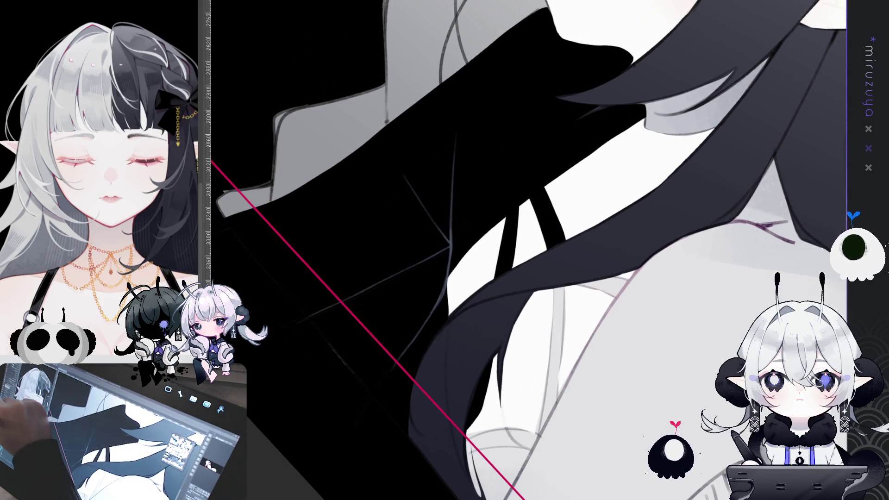
{"action": "left_click_drag", "start_coordinate": [451, 169], "coordinate": [457, 126]}
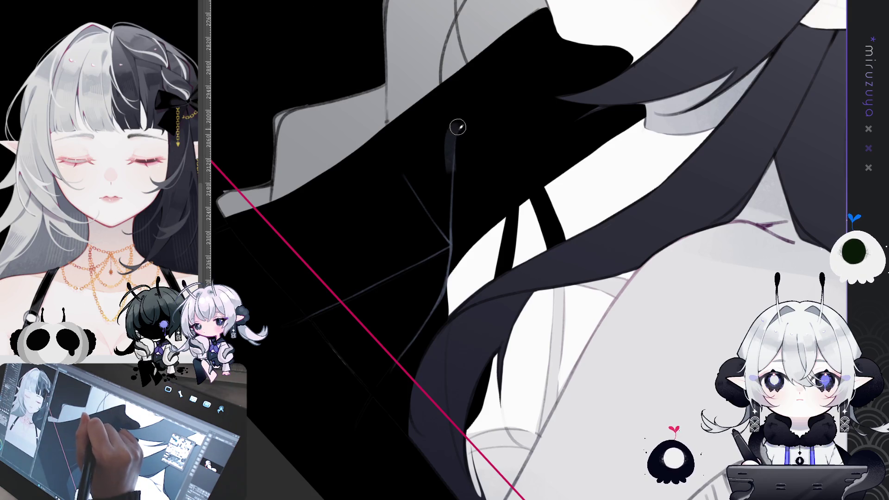
{"action": "left_click_drag", "start_coordinate": [451, 184], "coordinate": [452, 135]}
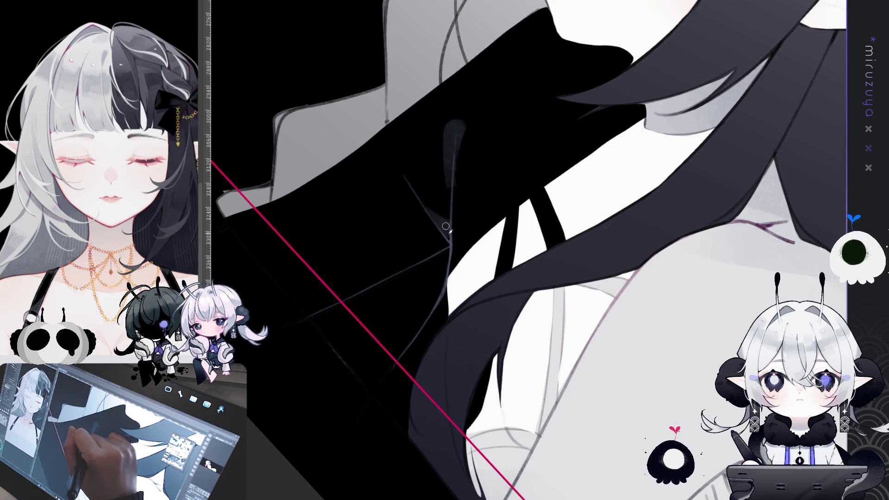
{"action": "mouse_move", "coordinate": [447, 222]}
{"action": "left_mouse_down"}
{"action": "mouse_move", "coordinate": [605, 393]}
{"action": "mouse_move", "coordinate": [585, 416]}
{"action": "left_mouse_up"}
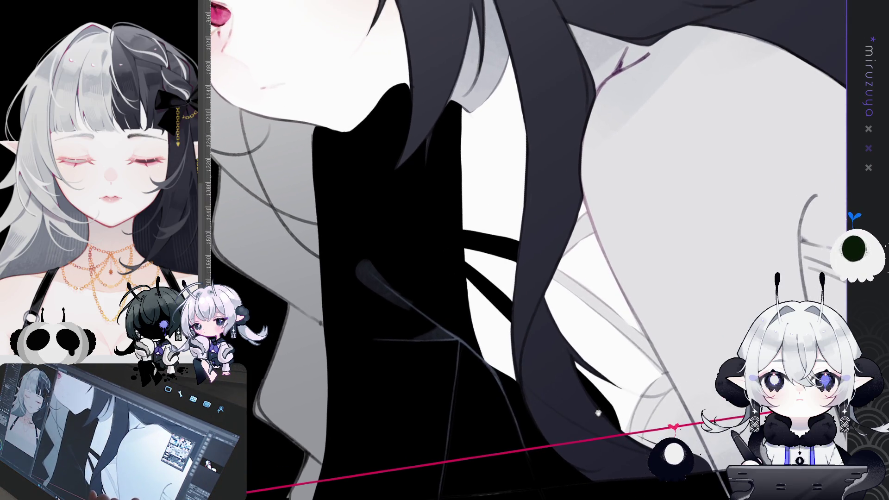
- Draw thin dark lines along the black hair's edge above the collar
{"action": "left_click_drag", "start_coordinate": [376, 244], "coordinate": [405, 208]}
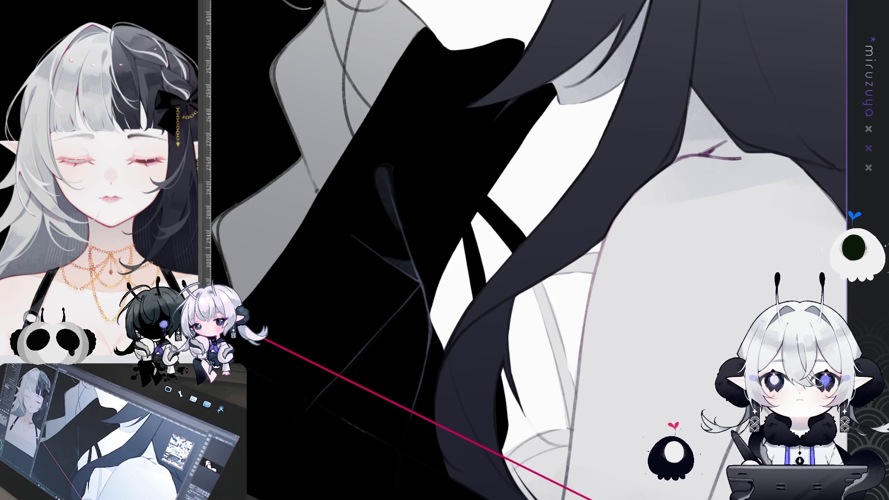
{"action": "scroll", "coordinate": [525, 250], "scroll_direction": "up", "scroll_amount": 10}
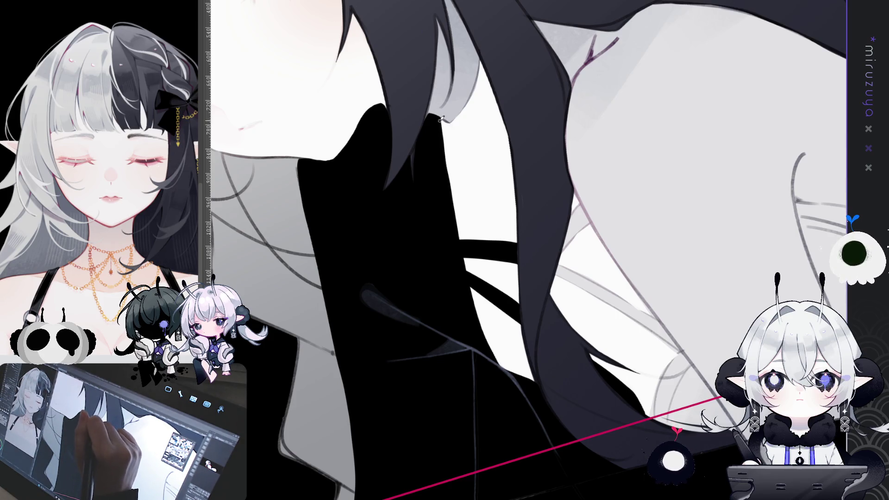
{"action": "left_click_drag", "start_coordinate": [441, 117], "coordinate": [463, 234]}
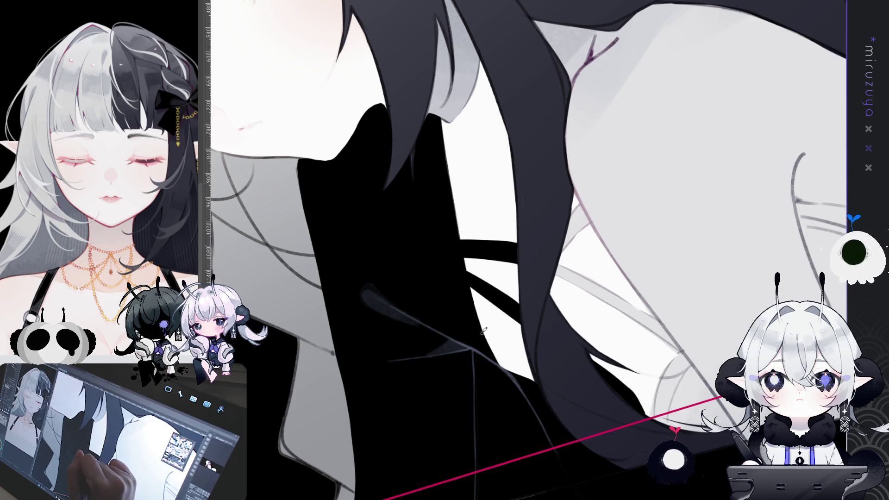
{"action": "mouse_move", "coordinate": [472, 289]}
{"action": "left_mouse_down"}
{"action": "mouse_move", "coordinate": [493, 354]}
{"action": "mouse_move", "coordinate": [750, 276]}
{"action": "mouse_move", "coordinate": [472, 263]}
{"action": "mouse_move", "coordinate": [474, 243]}
{"action": "left_mouse_up"}
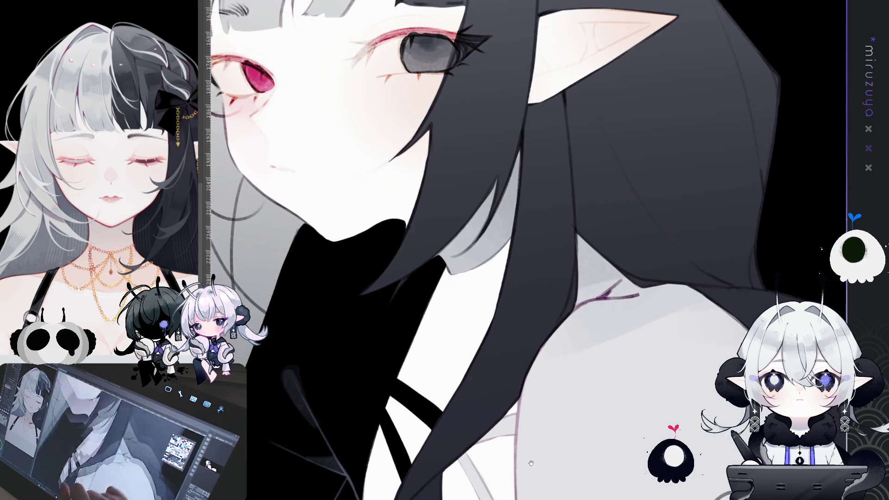
{"action": "mouse_move", "coordinate": [463, 18]}
{"action": "left_mouse_down"}
{"action": "mouse_move", "coordinate": [461, 245]}
{"action": "mouse_move", "coordinate": [533, 284]}
{"action": "mouse_move", "coordinate": [481, 134]}
{"action": "left_mouse_up"}
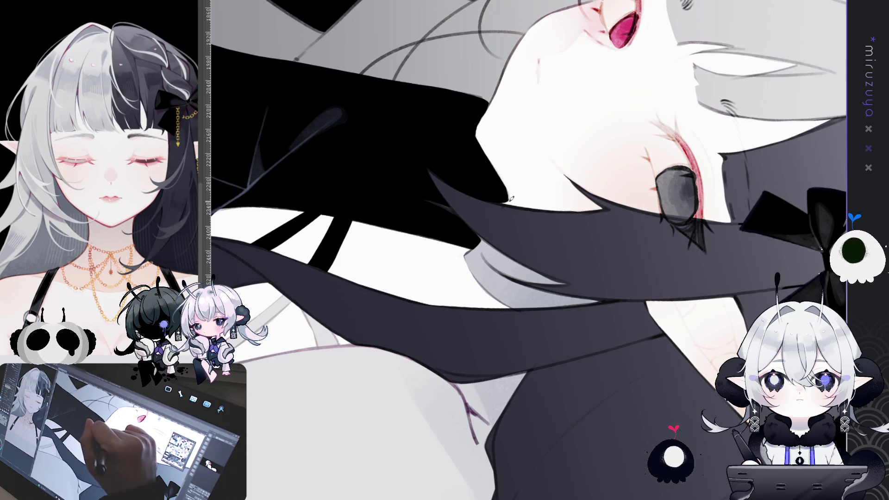
{"action": "left_click_drag", "start_coordinate": [510, 198], "coordinate": [616, 410]}
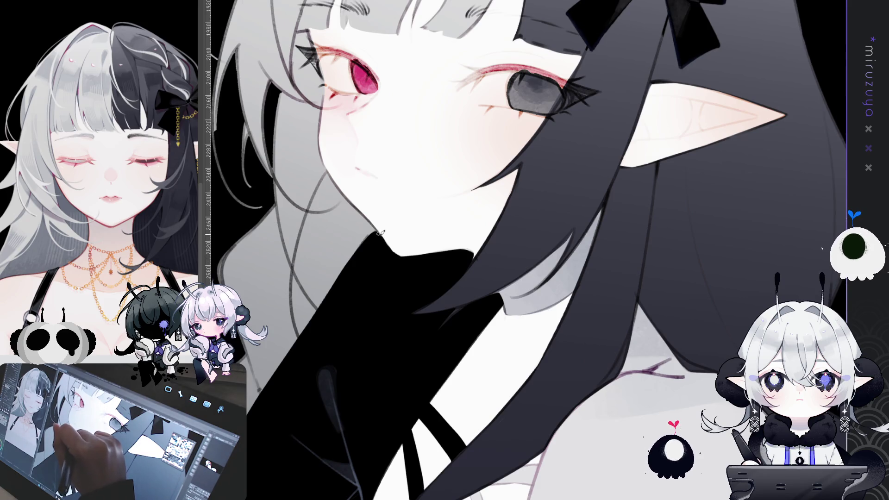
{"action": "left_click_drag", "start_coordinate": [487, 251], "coordinate": [361, 131]}
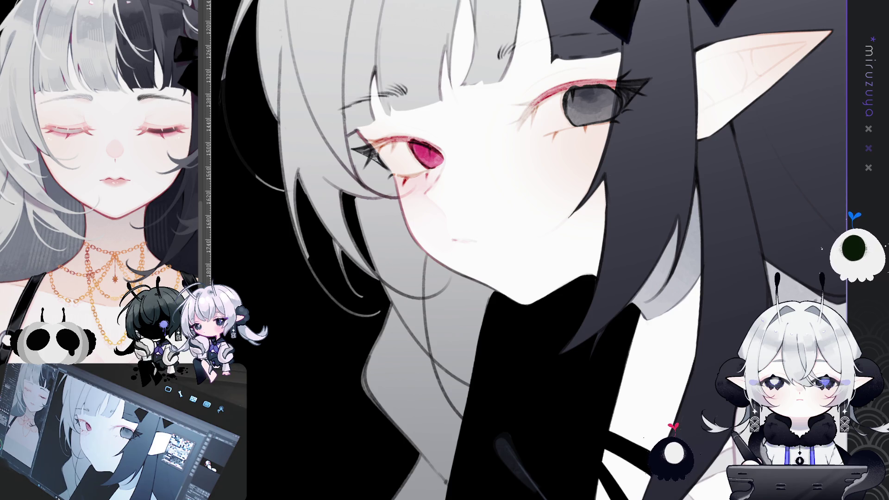
- Frame the eyes up close and paint a light highlight stroke inside the red eye
{"action": "left_click_drag", "start_coordinate": [463, 232], "coordinate": [508, 191]}
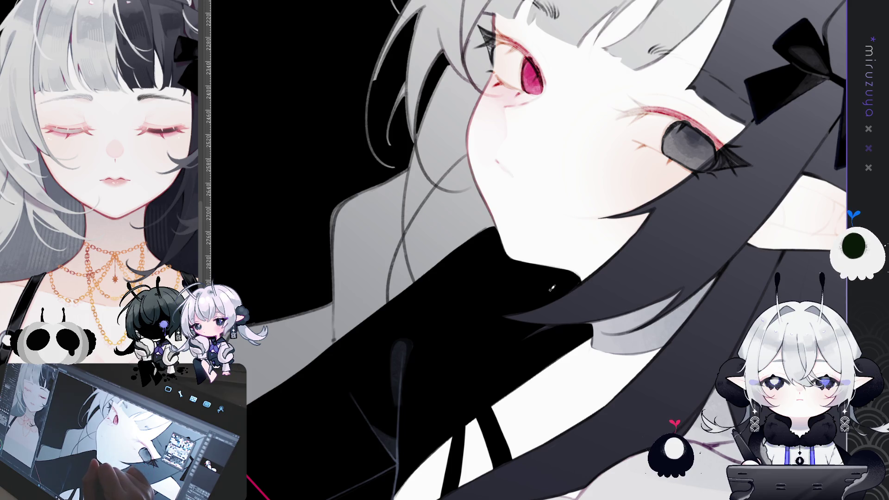
{"action": "left_click_drag", "start_coordinate": [554, 283], "coordinate": [390, 107]}
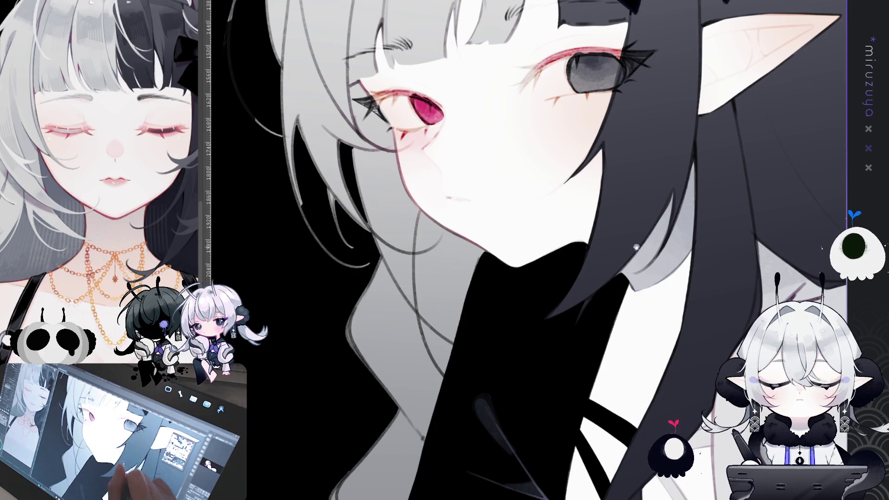
{"action": "left_click_drag", "start_coordinate": [639, 266], "coordinate": [611, 316]}
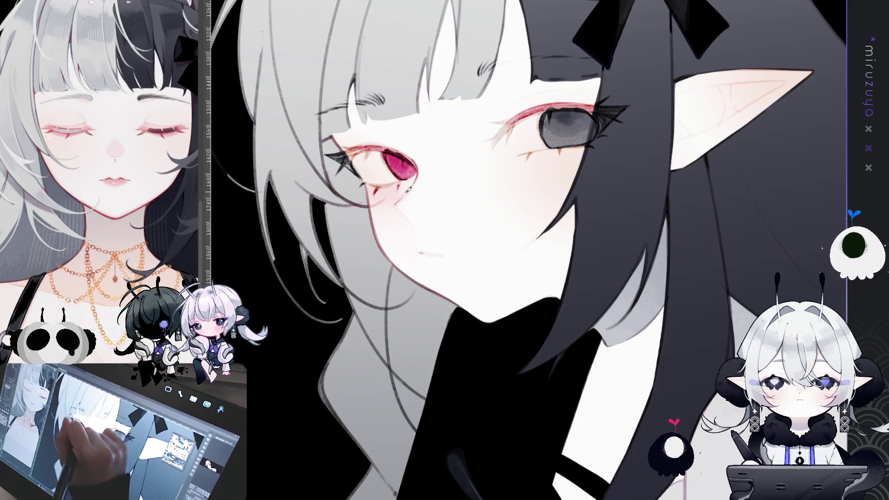
{"action": "mouse_move", "coordinate": [419, 174]}
{"action": "left_mouse_down"}
{"action": "mouse_move", "coordinate": [372, 411]}
{"action": "mouse_move", "coordinate": [401, 271]}
{"action": "left_mouse_up"}
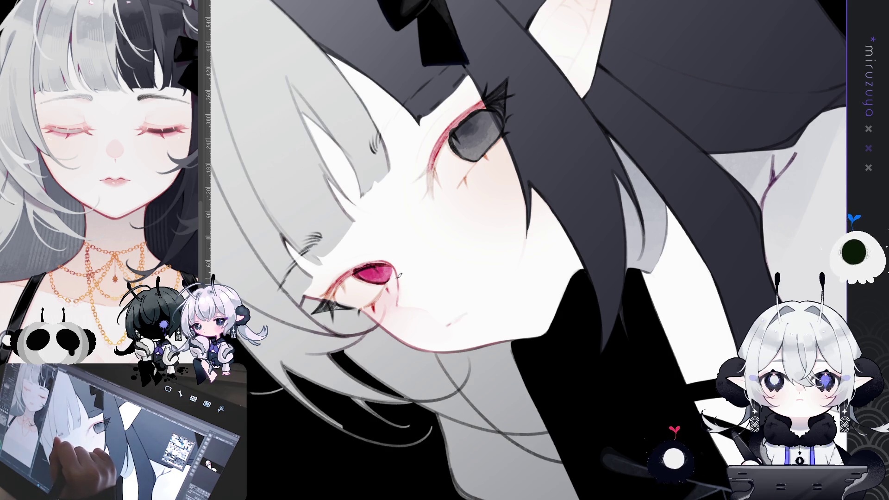
{"action": "left_click_drag", "start_coordinate": [399, 277], "coordinate": [699, 271]}
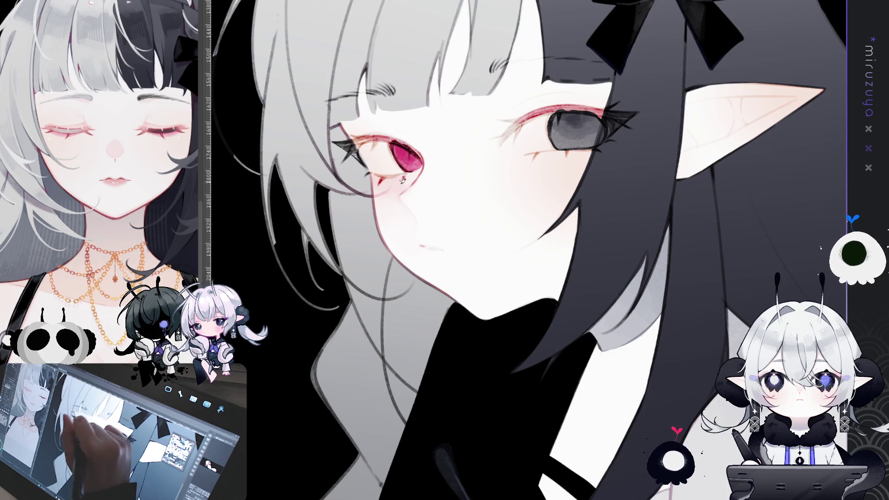
{"action": "mouse_move", "coordinate": [424, 156]}
{"action": "left_mouse_down"}
{"action": "mouse_move", "coordinate": [453, 153]}
{"action": "mouse_move", "coordinate": [500, 185]}
{"action": "left_mouse_up"}
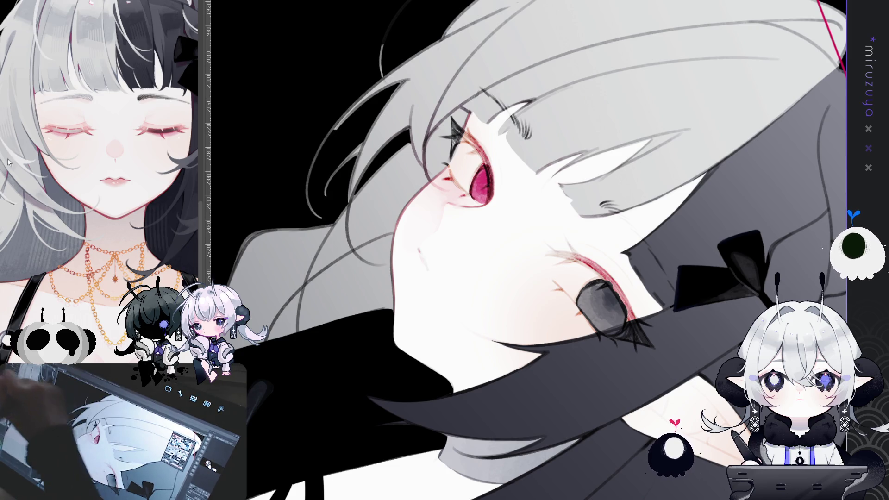
{"action": "left_click_drag", "start_coordinate": [592, 155], "coordinate": [529, 252]}
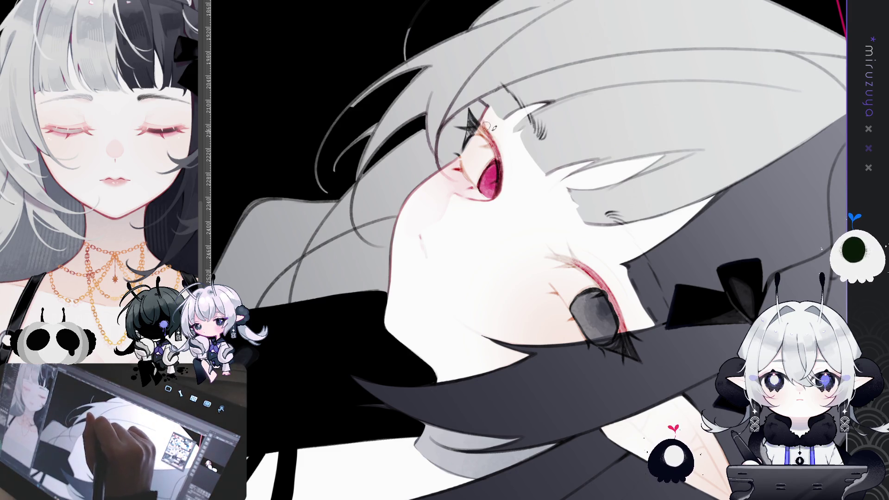
{"action": "left_click_drag", "start_coordinate": [499, 170], "coordinate": [494, 198]}
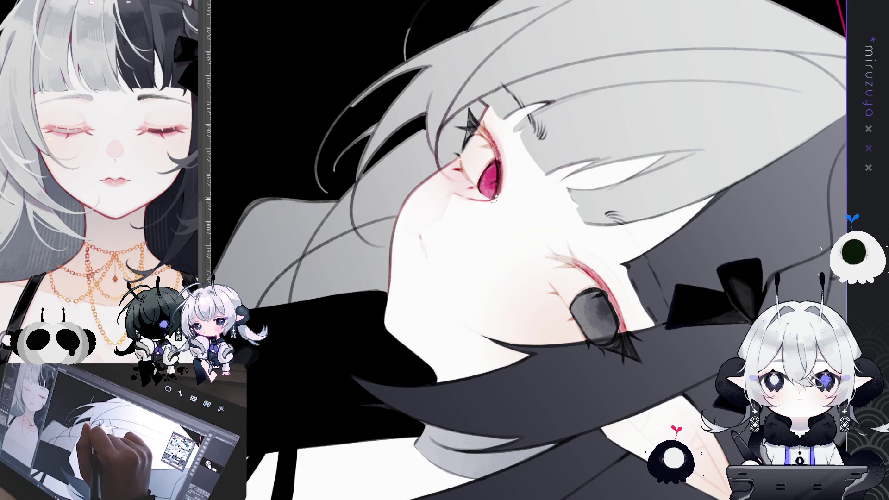
{"action": "mouse_move", "coordinate": [639, 165]}
{"action": "left_mouse_down"}
{"action": "mouse_move", "coordinate": [707, 198]}
{"action": "mouse_move", "coordinate": [648, 241]}
{"action": "left_mouse_up"}
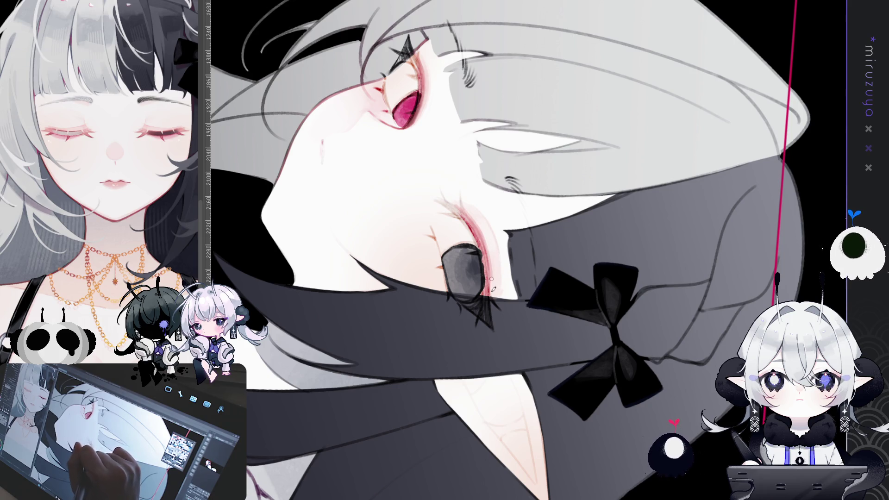
- Darken the gray eye's left and lower edges with thin dark lines
{"action": "left_click_drag", "start_coordinate": [452, 390], "coordinate": [431, 206]}
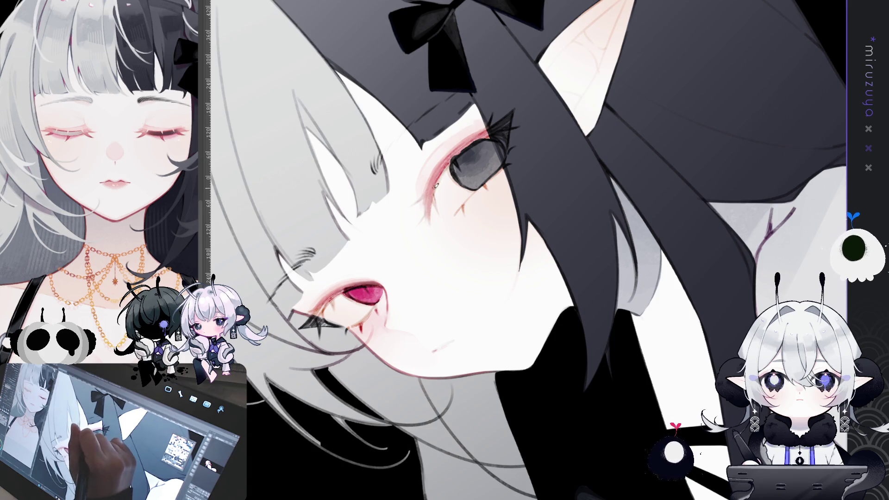
{"action": "mouse_move", "coordinate": [431, 193]}
{"action": "left_mouse_down"}
{"action": "mouse_move", "coordinate": [677, 249]}
{"action": "mouse_move", "coordinate": [681, 229]}
{"action": "mouse_move", "coordinate": [643, 143]}
{"action": "mouse_move", "coordinate": [583, 101]}
{"action": "mouse_move", "coordinate": [537, 92]}
{"action": "left_mouse_up"}
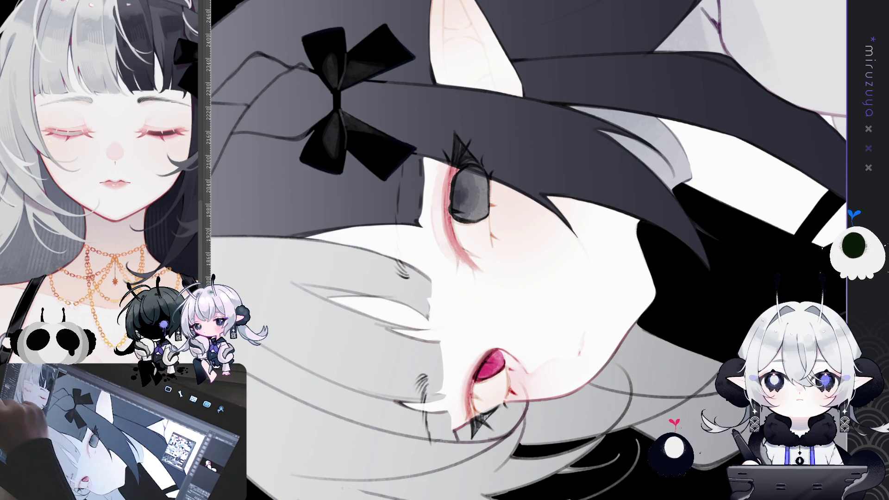
{"action": "left_click_drag", "start_coordinate": [452, 167], "coordinate": [450, 227]}
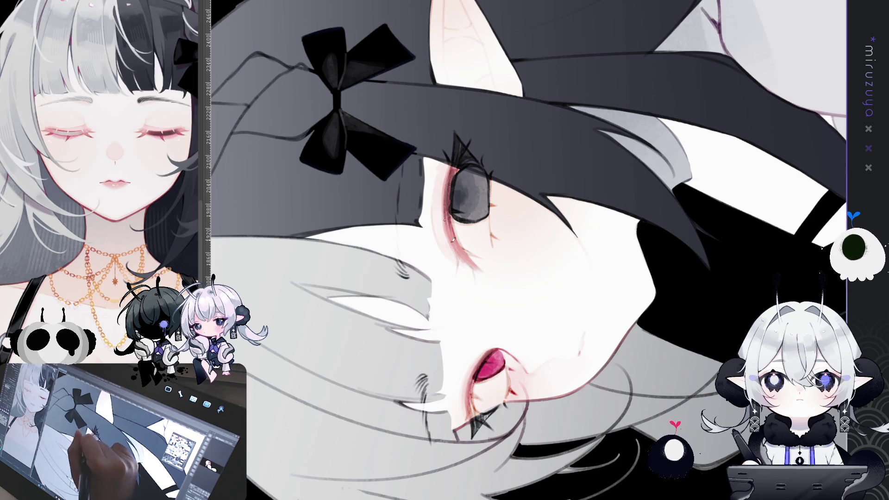
{"action": "left_click_drag", "start_coordinate": [450, 210], "coordinate": [468, 252]}
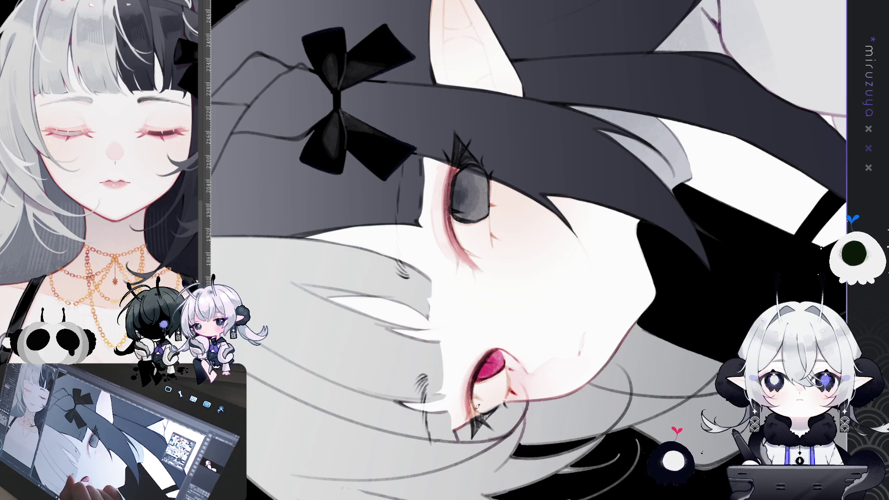
- Add a short dark stroke near the red eye and reset the view rotation
{"action": "mouse_move", "coordinate": [529, 306]}
{"action": "left_mouse_down"}
{"action": "mouse_move", "coordinate": [607, 358]}
{"action": "mouse_move", "coordinate": [529, 251]}
{"action": "left_mouse_up"}
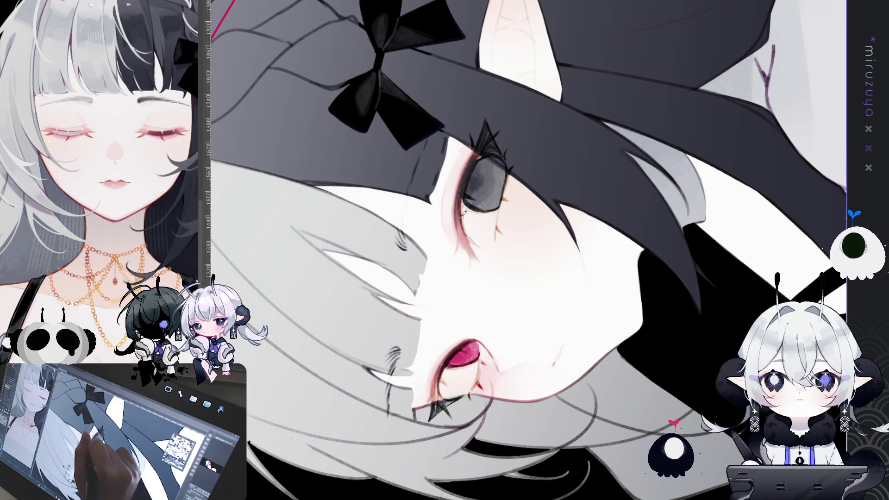
{"action": "scroll", "coordinate": [537, 232], "scroll_direction": "down", "scroll_amount": 3}
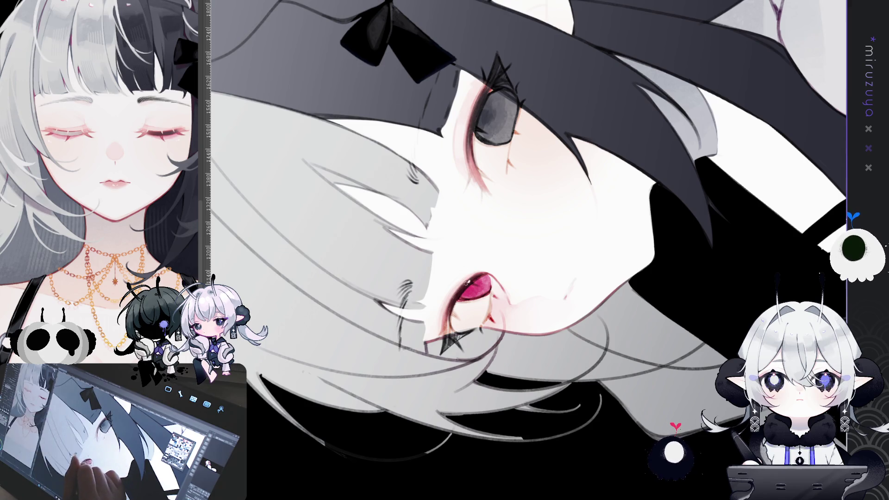
{"action": "left_click_drag", "start_coordinate": [451, 308], "coordinate": [470, 281]}
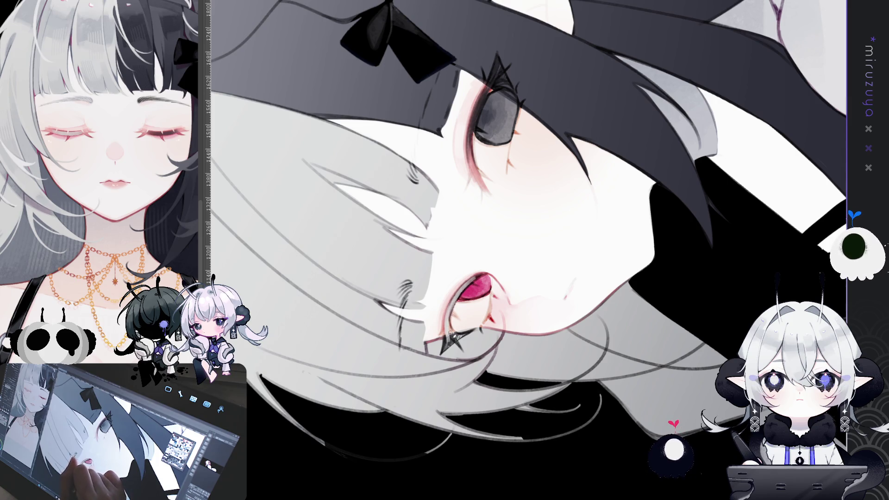
{"action": "key", "text": "ctrl+at"}
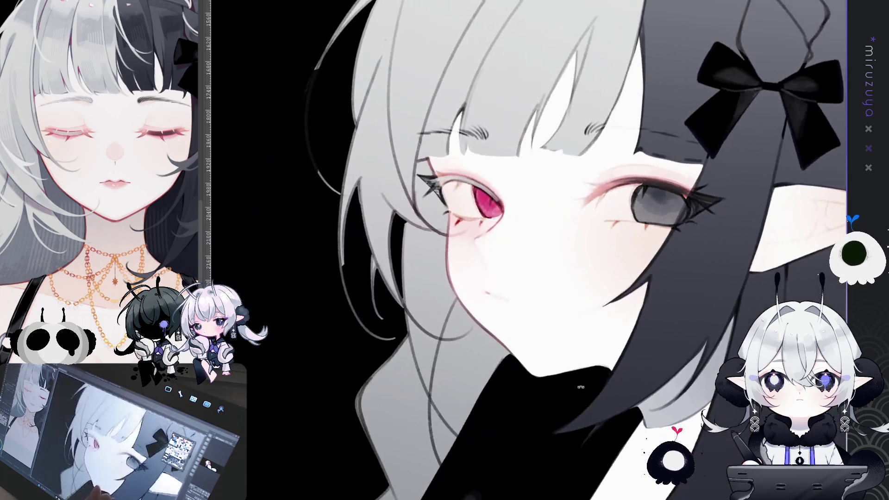
{"action": "key", "text": "asciicircum"}
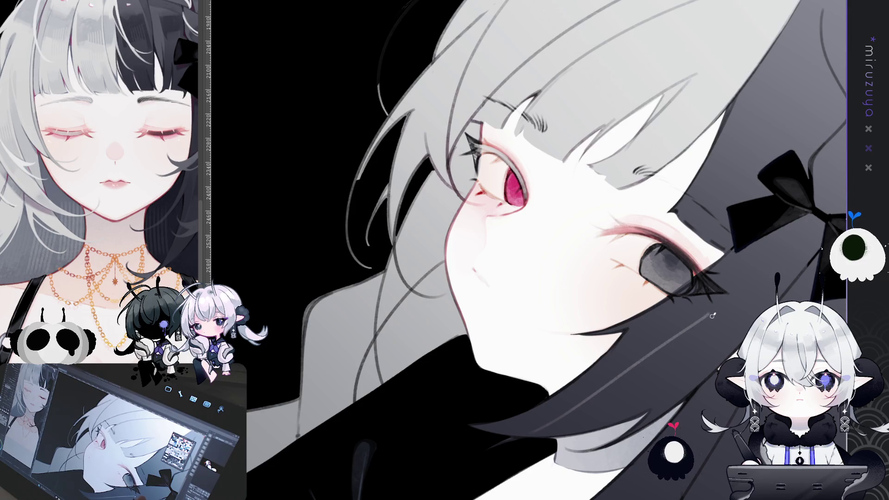
{"action": "mouse_move", "coordinate": [713, 316]}
{"action": "left_mouse_down"}
{"action": "mouse_move", "coordinate": [649, 111]}
{"action": "mouse_move", "coordinate": [495, 160]}
{"action": "left_mouse_up"}
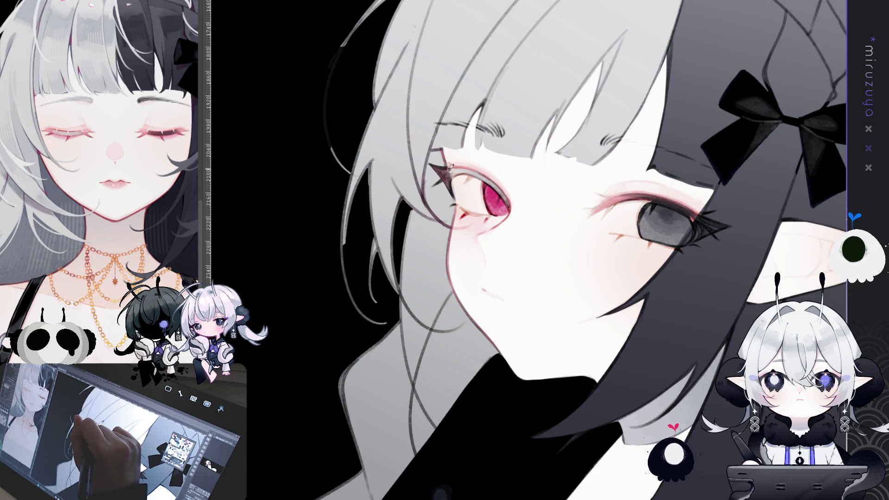
{"action": "mouse_move", "coordinate": [449, 347]}
{"action": "left_mouse_down"}
{"action": "mouse_move", "coordinate": [502, 372]}
{"action": "mouse_move", "coordinate": [601, 350]}
{"action": "mouse_move", "coordinate": [624, 262]}
{"action": "left_mouse_up"}
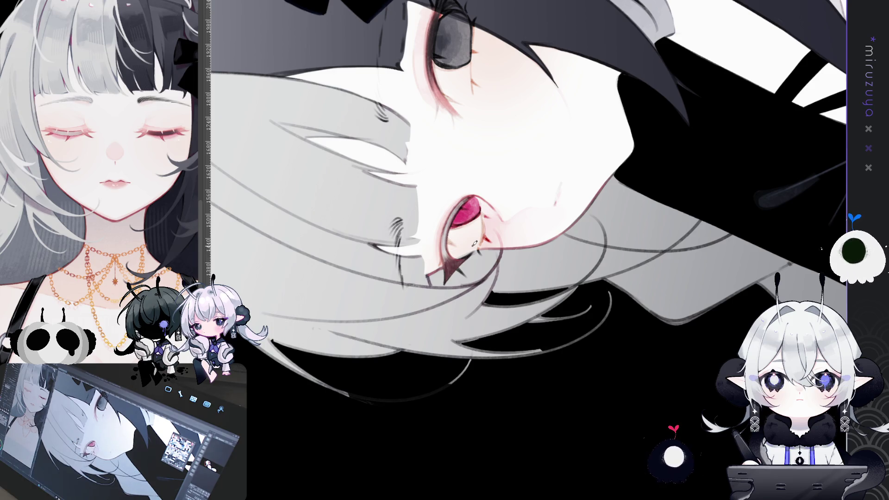
{"action": "key", "text": "ctrl+@"}
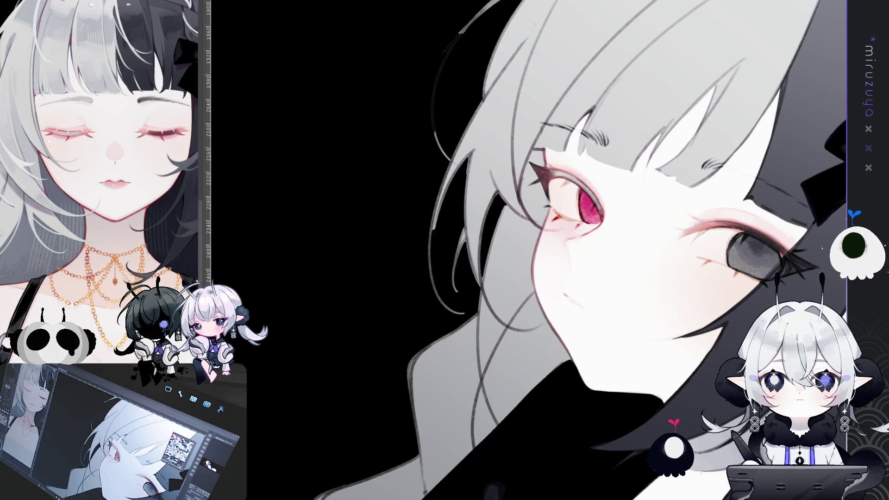
- Pan, rotate and zoom so the face and red eye sit close at a steep tilt
{"action": "mouse_move", "coordinate": [723, 324]}
{"action": "left_mouse_down"}
{"action": "mouse_move", "coordinate": [695, 289]}
{"action": "mouse_move", "coordinate": [681, 298]}
{"action": "left_mouse_up"}
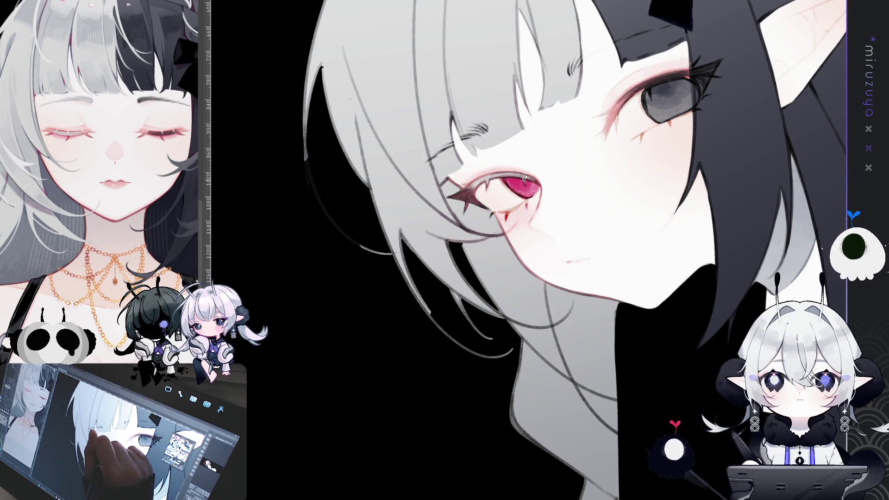
{"action": "left_click_drag", "start_coordinate": [610, 146], "coordinate": [599, 214]}
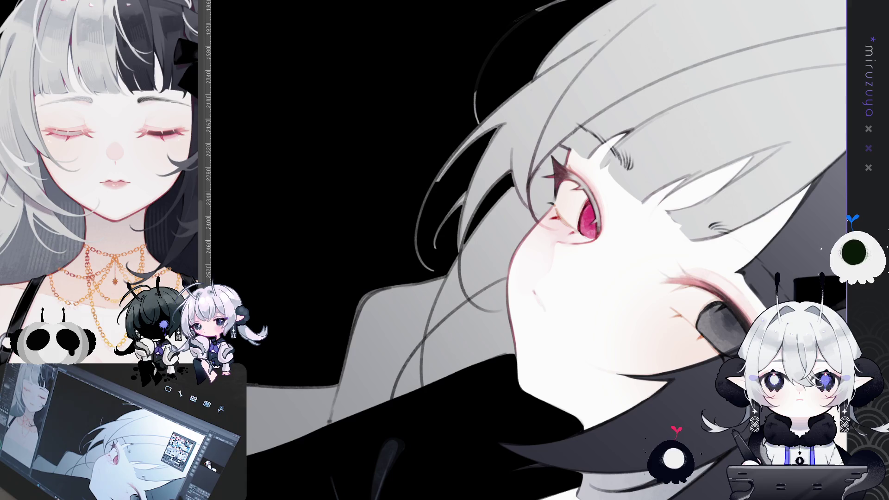
{"action": "left_click_drag", "start_coordinate": [601, 232], "coordinate": [500, 380]}
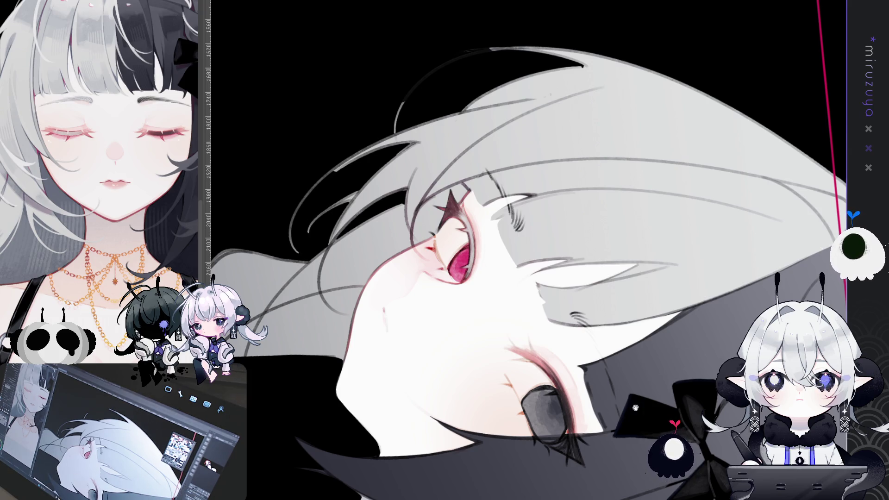
{"action": "left_click_drag", "start_coordinate": [603, 453], "coordinate": [675, 381]}
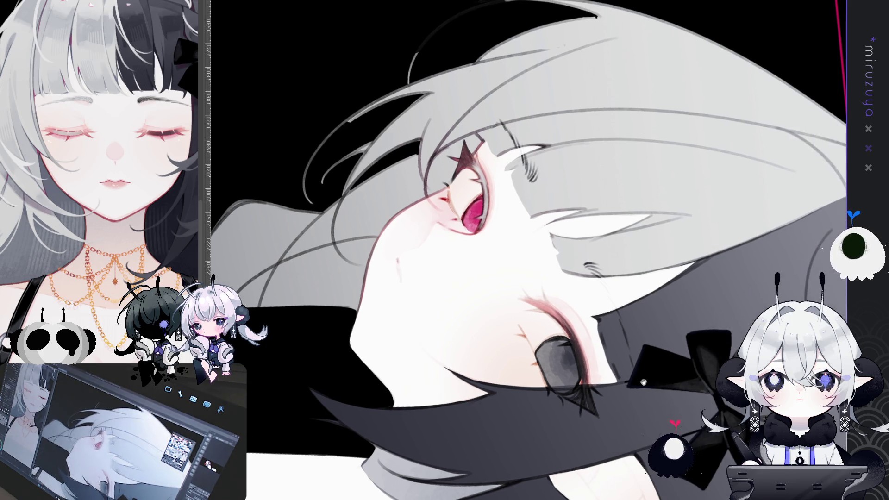
{"action": "left_click_drag", "start_coordinate": [665, 390], "coordinate": [530, 478]}
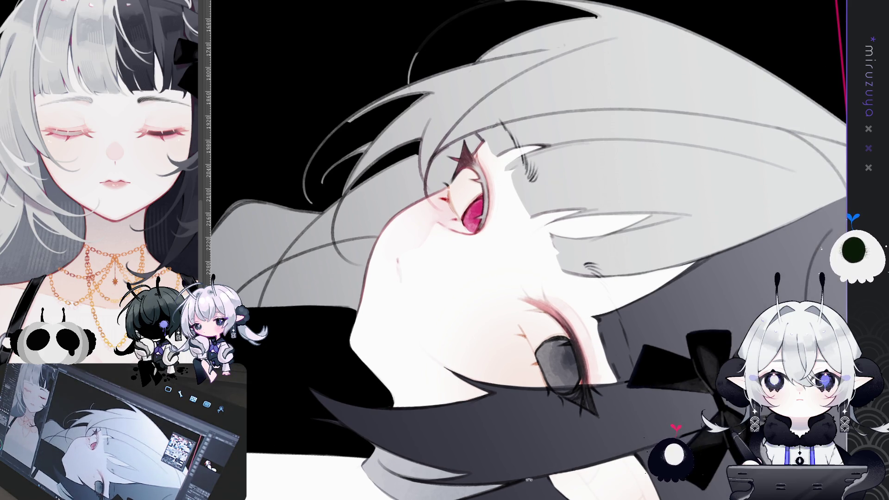
{"action": "key", "text": "ctrl+0"}
{"action": "left_click_drag", "start_coordinate": [739, 294], "coordinate": [530, 213]}
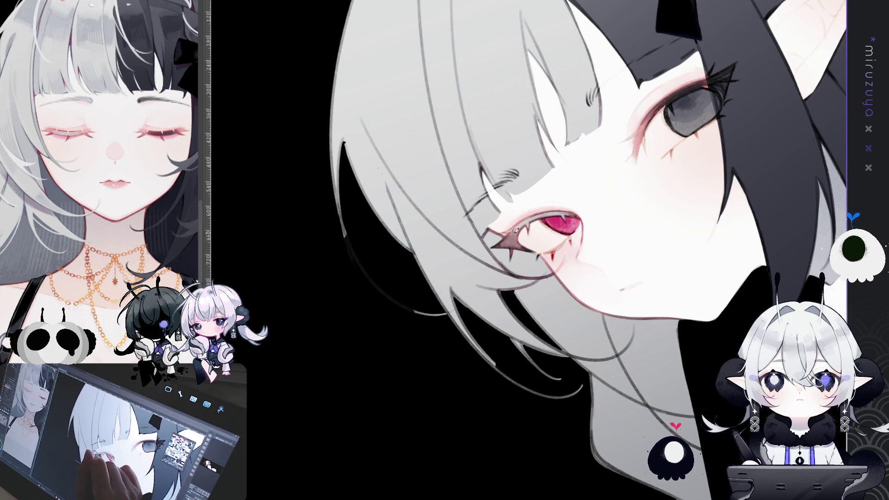
- Reset the rotation, turn the view slightly clockwise, and frame both eyes
{"action": "key", "text": "at"}
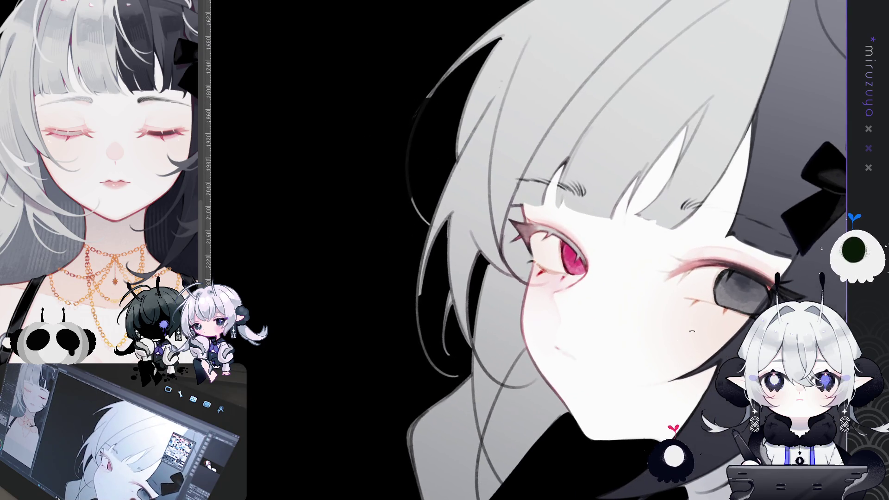
{"action": "key", "text": "asciicircum"}
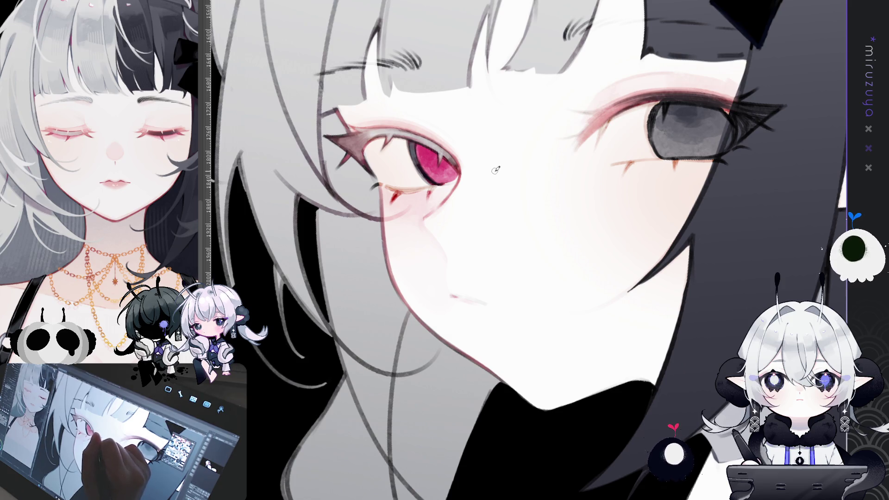
{"action": "left_click_drag", "start_coordinate": [496, 170], "coordinate": [459, 227]}
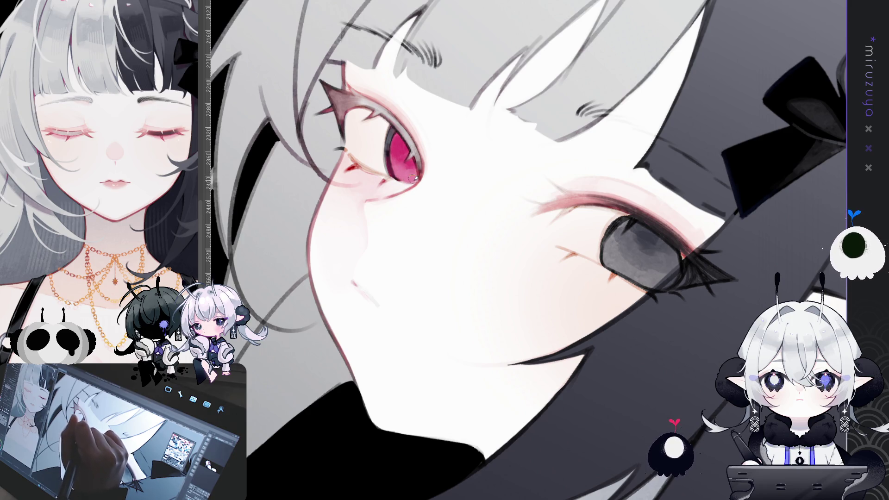
- Zoom the reference panel onto its closed eye and turn the canvas back to 0°
{"action": "left_click_drag", "start_coordinate": [414, 158], "coordinate": [399, 209]}
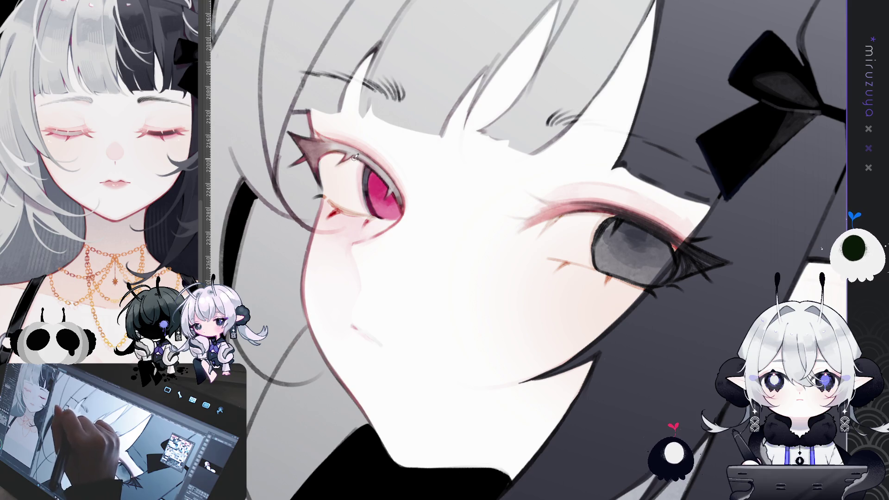
{"action": "mouse_move", "coordinate": [363, 156]}
{"action": "left_mouse_down"}
{"action": "mouse_move", "coordinate": [668, 264]}
{"action": "mouse_move", "coordinate": [667, 230]}
{"action": "mouse_move", "coordinate": [594, 125]}
{"action": "left_mouse_up"}
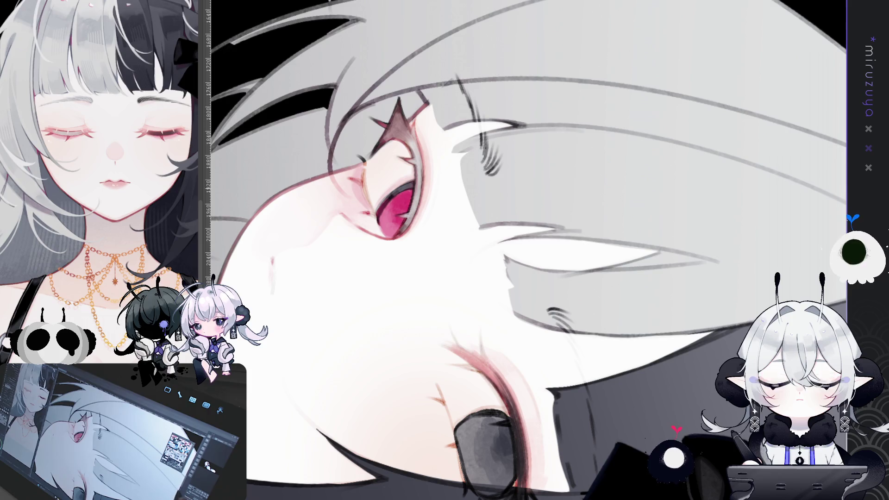
{"action": "key", "text": "asciicircum"}
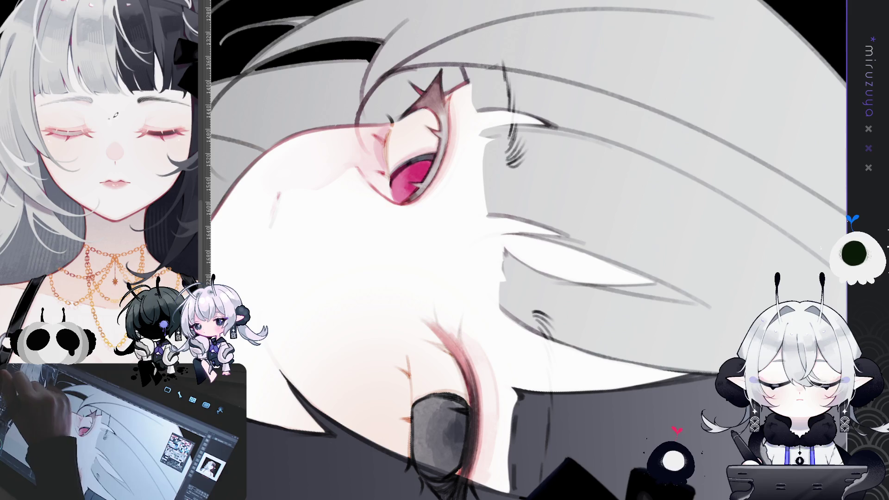
{"action": "scroll", "coordinate": [98, 244], "scroll_direction": "up", "scroll_amount": 3}
{"action": "scroll", "coordinate": [47, 150], "scroll_direction": "up", "scroll_amount": 5}
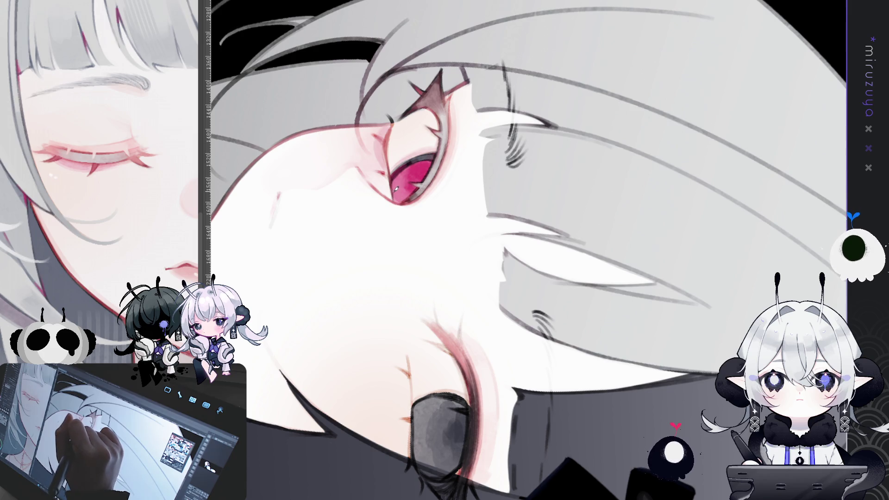
{"action": "mouse_move", "coordinate": [400, 159]}
{"action": "left_mouse_down"}
{"action": "mouse_move", "coordinate": [448, 78]}
{"action": "mouse_move", "coordinate": [469, 280]}
{"action": "mouse_move", "coordinate": [453, 293]}
{"action": "left_mouse_up"}
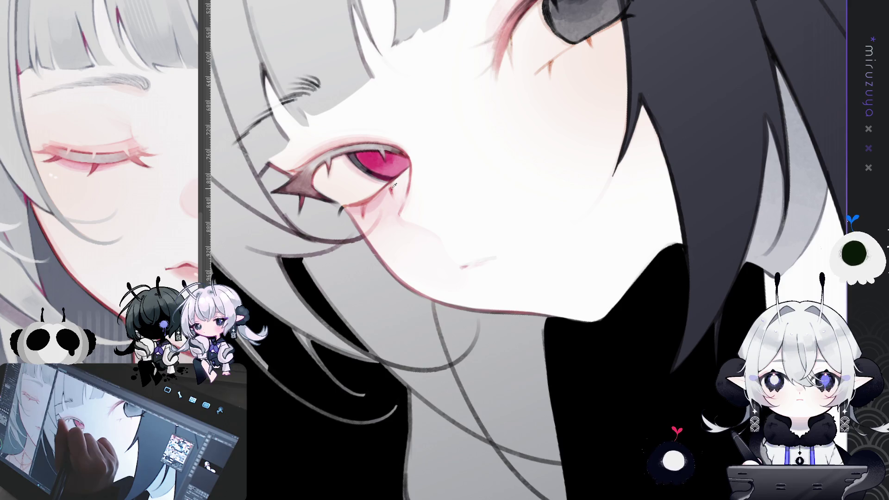
- Dab two tiny white highlight dots on the red eye's lower rim, then pan and tilt the view
{"action": "left_click", "coordinate": [369, 201]}
{"action": "left_click", "coordinate": [366, 211]}
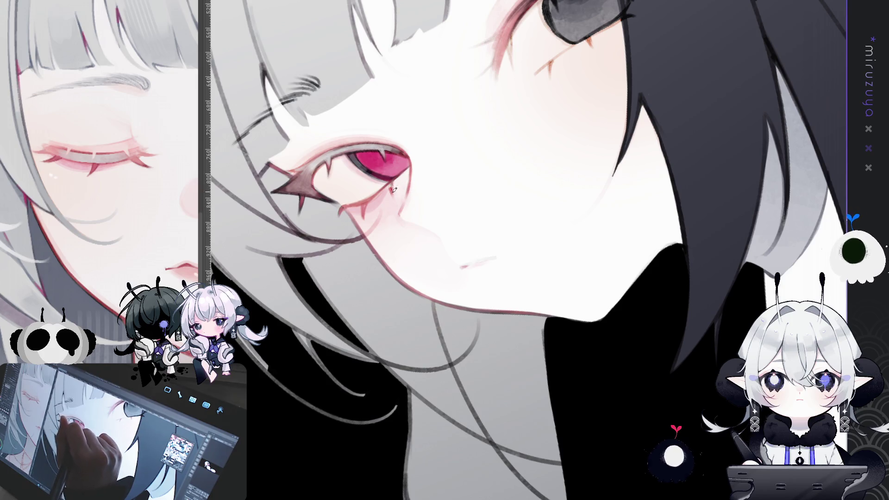
{"action": "left_click_drag", "start_coordinate": [391, 185], "coordinate": [461, 243]}
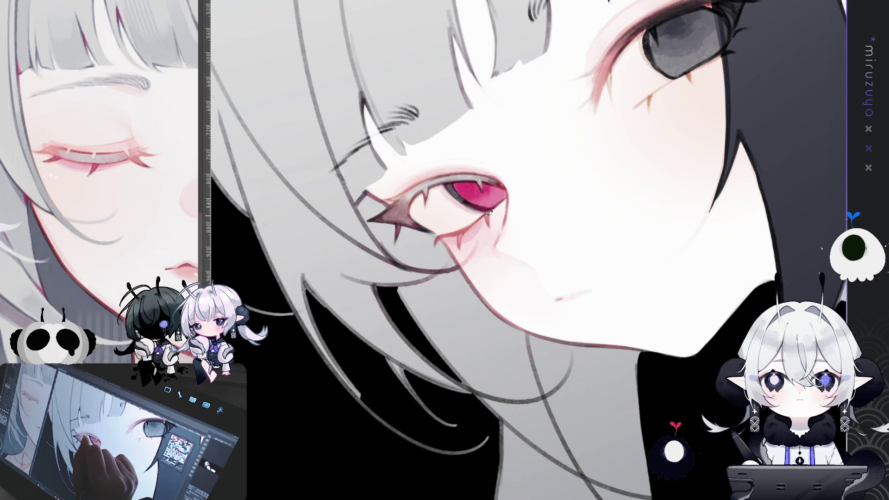
{"action": "mouse_move", "coordinate": [493, 214]}
{"action": "left_mouse_down"}
{"action": "mouse_move", "coordinate": [673, 335]}
{"action": "mouse_move", "coordinate": [568, 182]}
{"action": "left_mouse_up"}
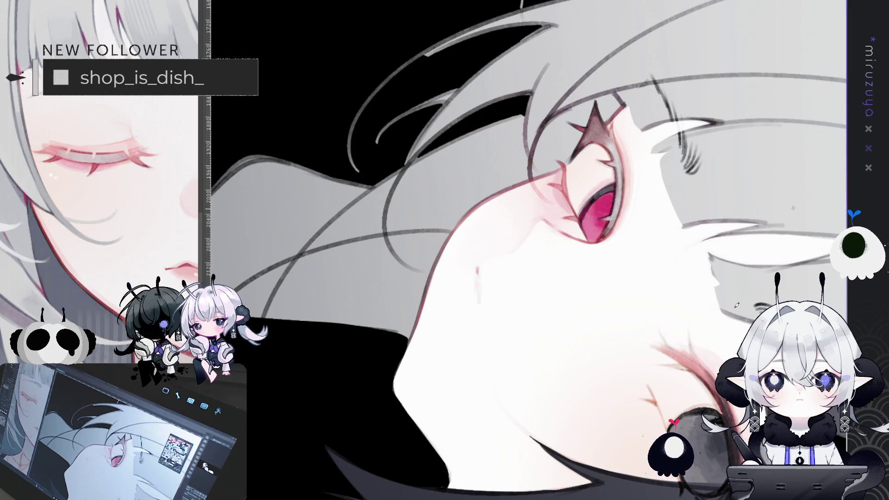
- Rotate the canvas back upright and zoom out slightly so both eyes show
{"action": "mouse_move", "coordinate": [738, 305]}
{"action": "left_mouse_down"}
{"action": "mouse_move", "coordinate": [580, 56]}
{"action": "mouse_move", "coordinate": [501, 88]}
{"action": "left_mouse_up"}
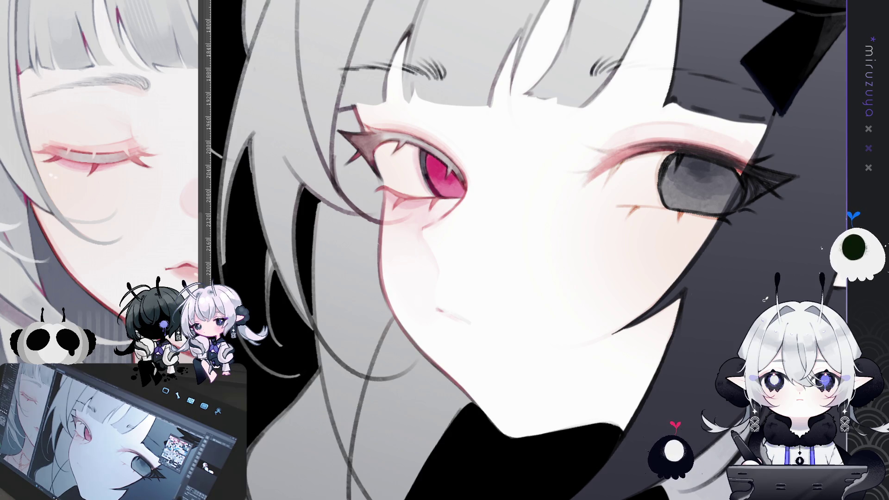
- Tilt and zoom the view in close on the red eye, shifting it so the mouth fits below
{"action": "left_click_drag", "start_coordinate": [416, 185], "coordinate": [400, 194]}
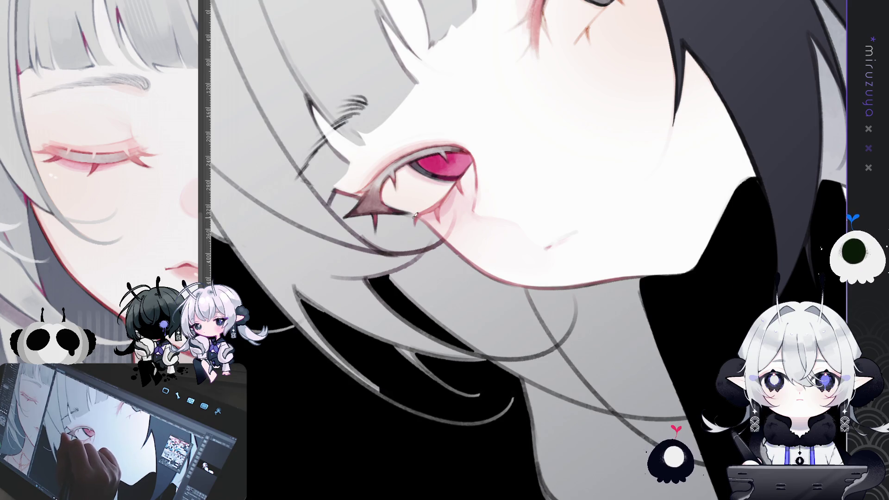
{"action": "mouse_move", "coordinate": [419, 224]}
{"action": "left_mouse_down"}
{"action": "mouse_move", "coordinate": [743, 282]}
{"action": "mouse_move", "coordinate": [609, 361]}
{"action": "left_mouse_up"}
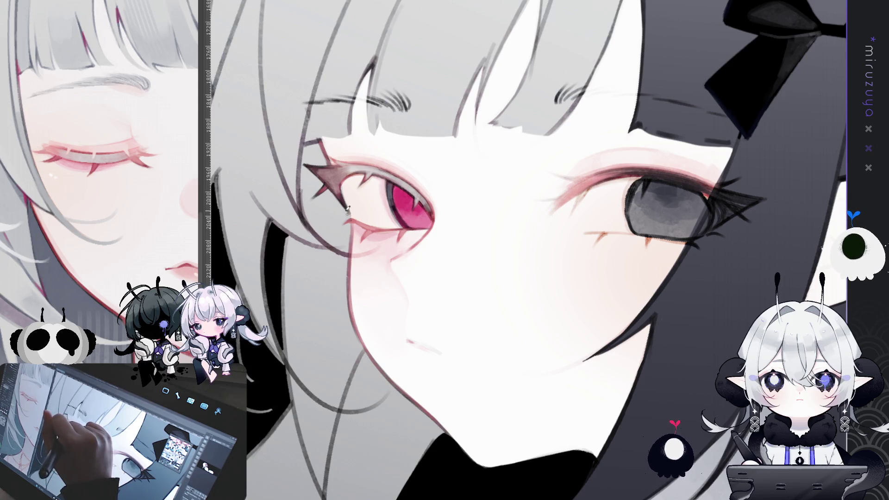
{"action": "key", "text": "-"}
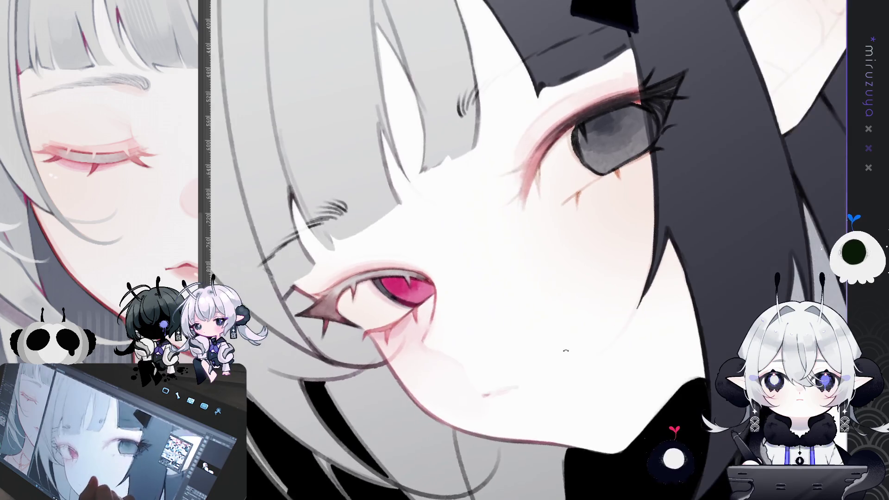
{"action": "left_click_drag", "start_coordinate": [564, 352], "coordinate": [619, 301]}
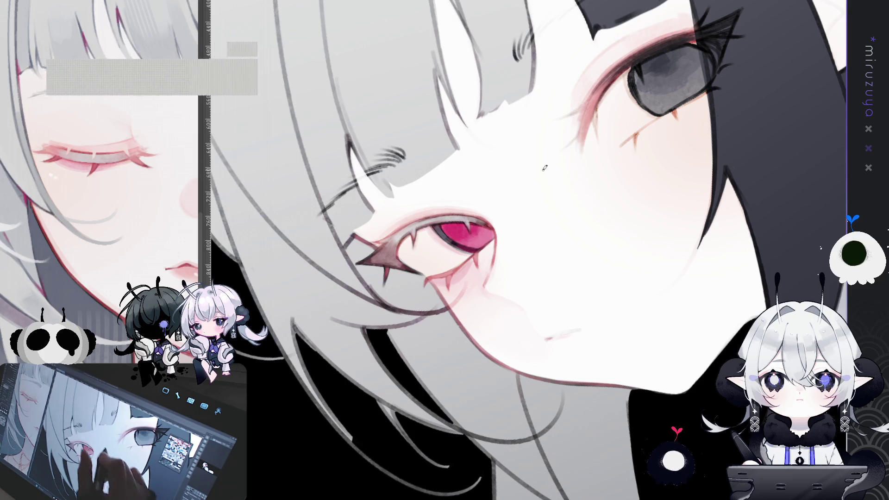
- Pan around the red eye, undo the last change, and rotate the view back upright over the face
{"action": "left_click_drag", "start_coordinate": [551, 170], "coordinate": [441, 109]}
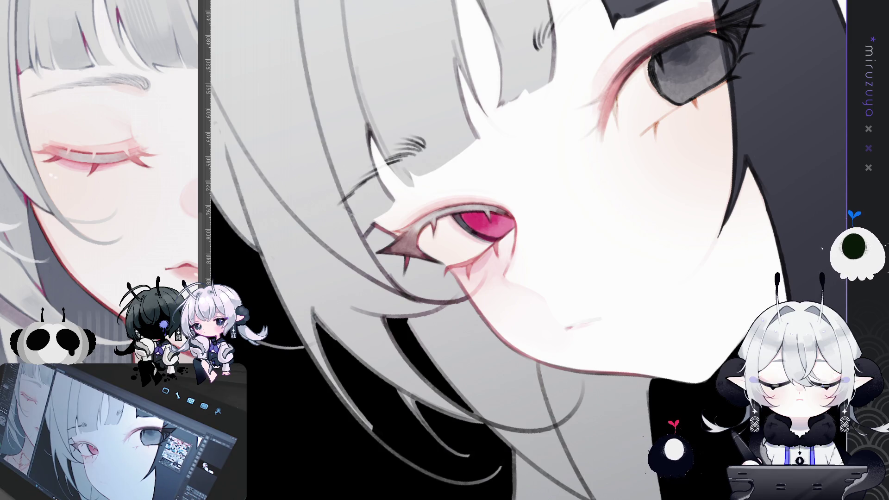
{"action": "key", "text": "ctrl+z"}
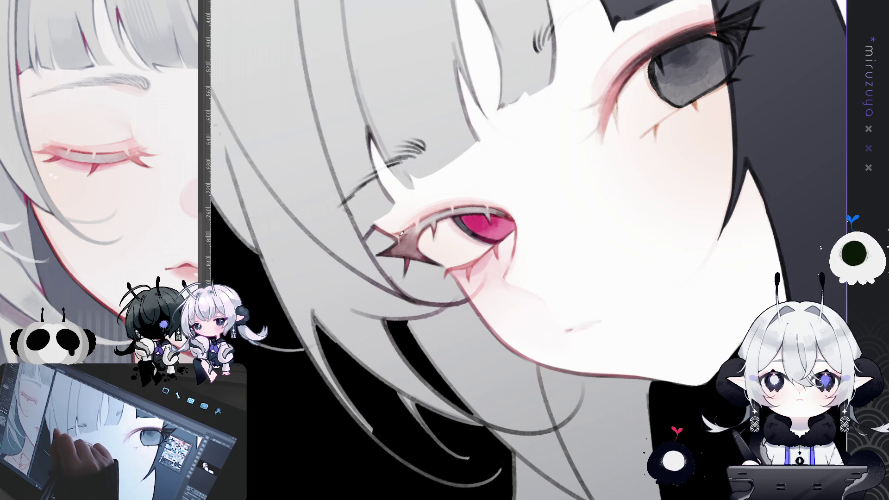
{"action": "mouse_move", "coordinate": [400, 232]}
{"action": "left_mouse_down"}
{"action": "mouse_move", "coordinate": [751, 277]}
{"action": "mouse_move", "coordinate": [685, 300]}
{"action": "left_mouse_up"}
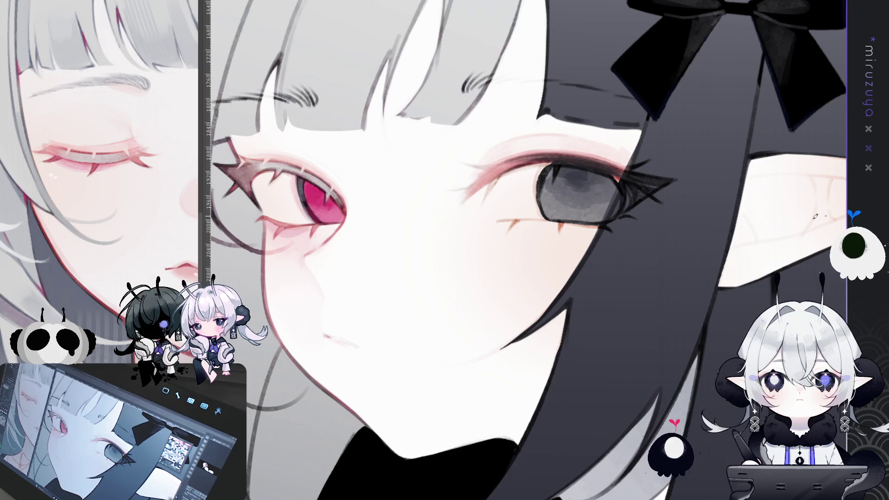
{"action": "left_click_drag", "start_coordinate": [375, 256], "coordinate": [368, 239]}
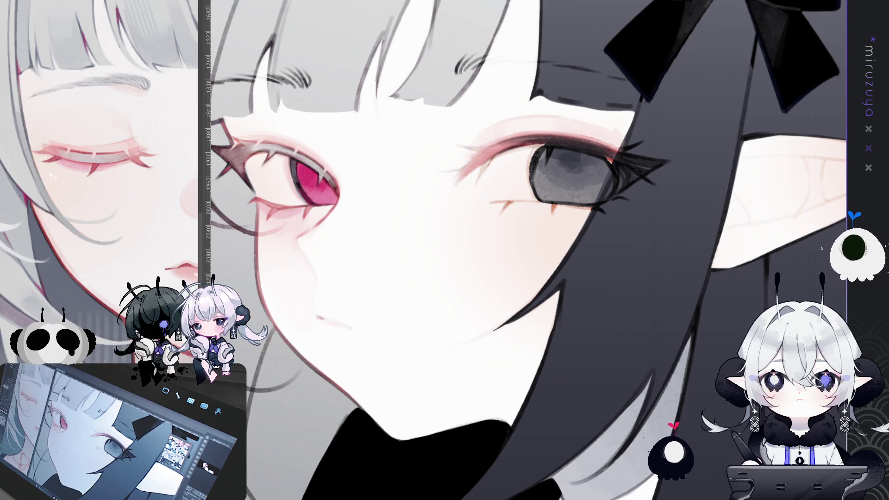
{"action": "mouse_move", "coordinate": [444, 250]}
{"action": "left_mouse_down"}
{"action": "mouse_move", "coordinate": [467, 243]}
{"action": "mouse_move", "coordinate": [532, 278]}
{"action": "mouse_move", "coordinate": [477, 208]}
{"action": "left_mouse_up"}
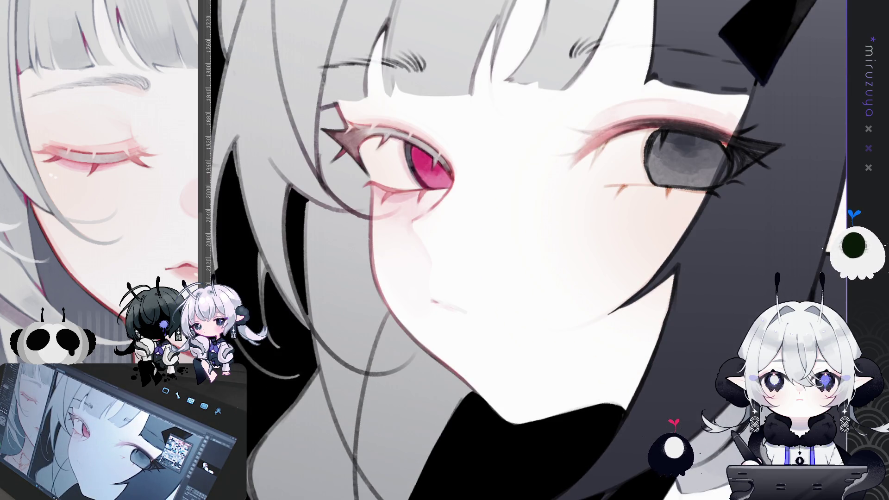
{"action": "left_click_drag", "start_coordinate": [444, 250], "coordinate": [396, 254]}
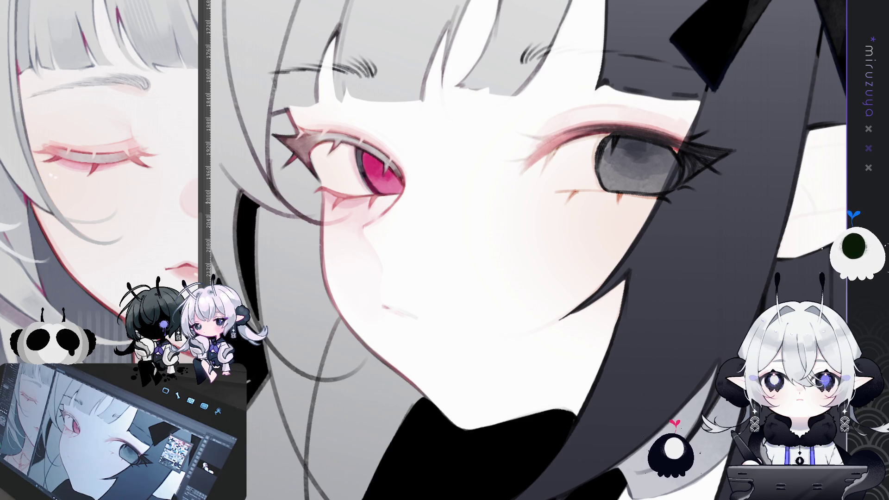
{"action": "left_click_drag", "start_coordinate": [549, 245], "coordinate": [529, 252]}
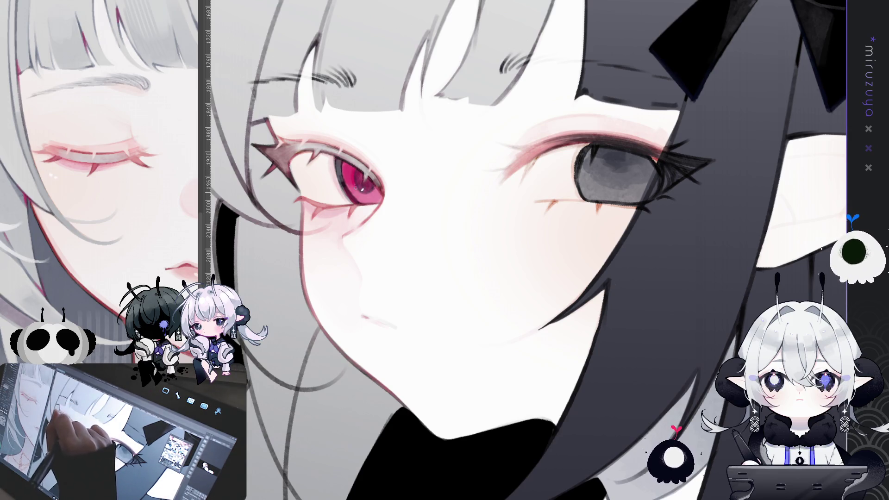
{"action": "left_click_drag", "start_coordinate": [344, 159], "coordinate": [352, 196]}
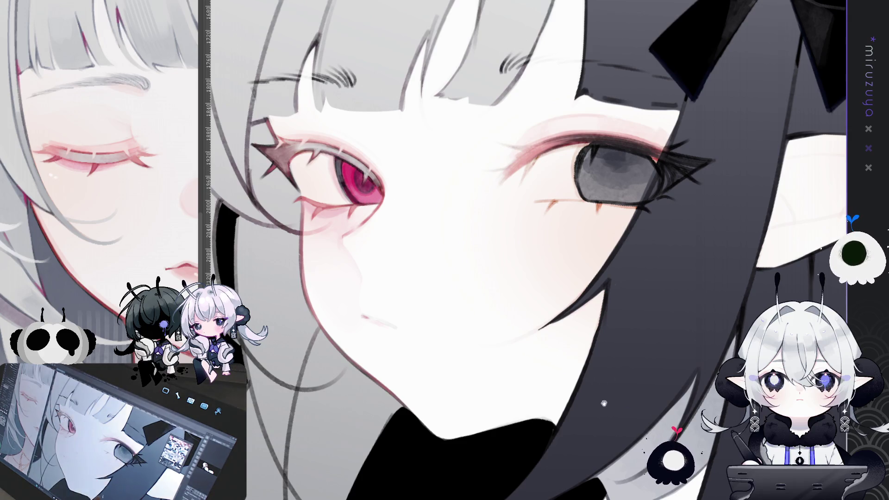
- Bring the red eye back into view and dab a tiny white catchlight in its pupil
{"action": "left_click_drag", "start_coordinate": [598, 418], "coordinate": [519, 399]}
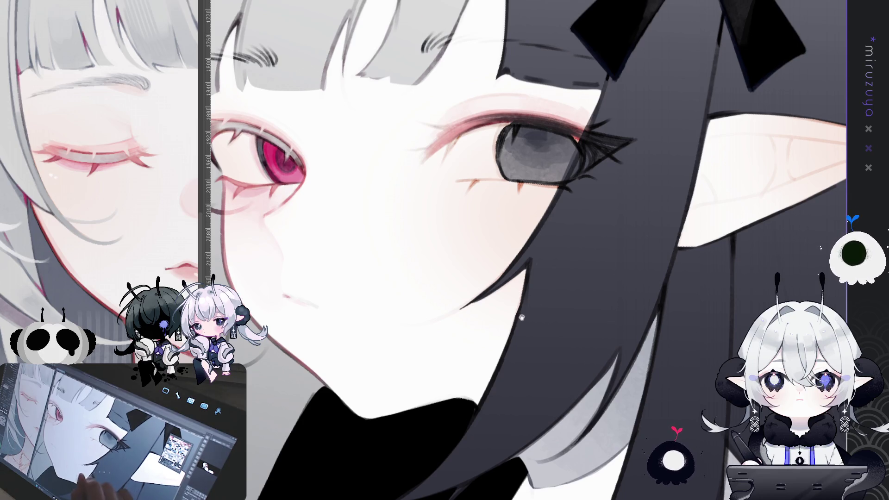
{"action": "left_click_drag", "start_coordinate": [370, 278], "coordinate": [431, 289]}
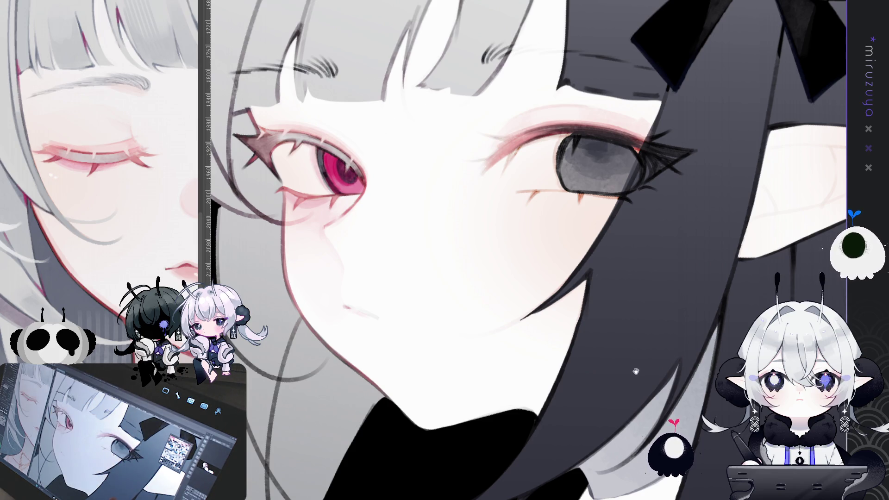
{"action": "left_click_drag", "start_coordinate": [636, 370], "coordinate": [642, 373]}
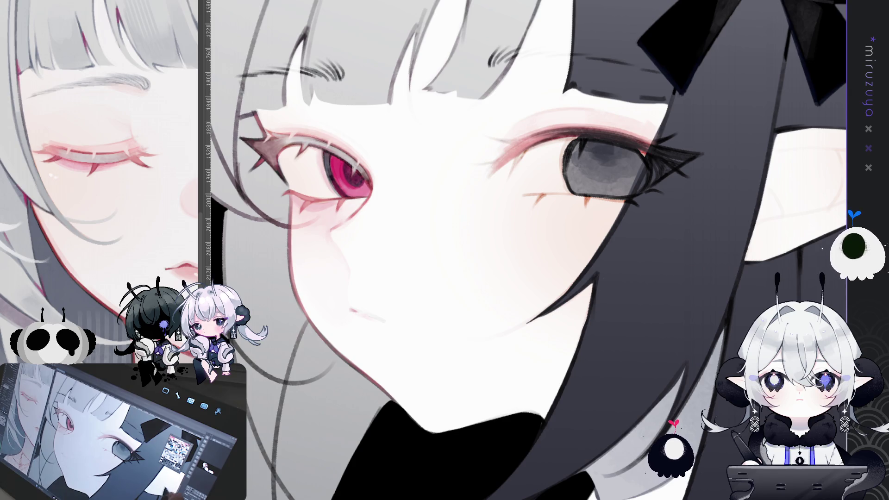
{"action": "scroll", "coordinate": [579, 128], "scroll_direction": "up", "scroll_amount": 1}
{"action": "left_click_drag", "start_coordinate": [345, 164], "coordinate": [346, 165]}
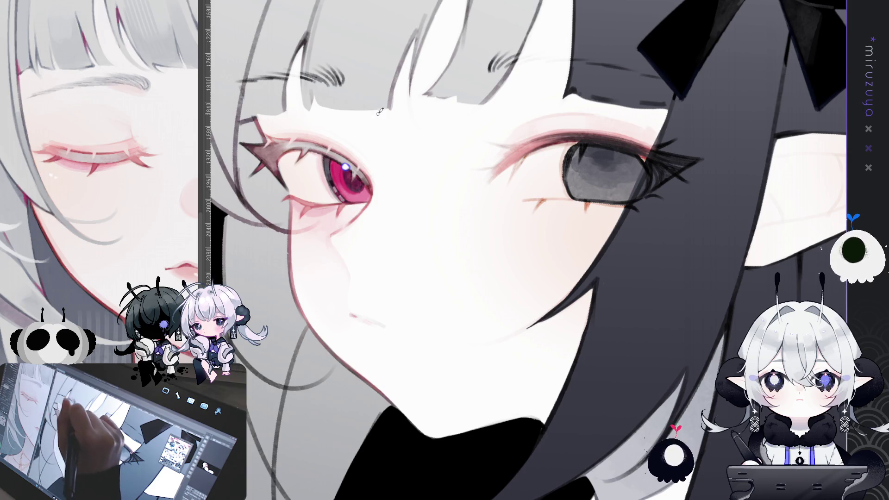
- Shift, tilt and zoom the view to frame the gray eye and pointed ear
{"action": "left_click_drag", "start_coordinate": [378, 112], "coordinate": [361, 124]}
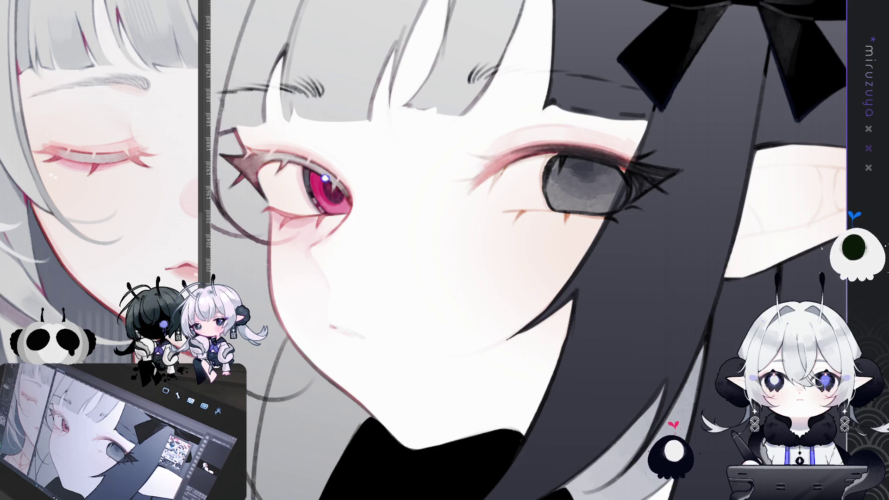
{"action": "left_click_drag", "start_coordinate": [539, 407], "coordinate": [557, 396]}
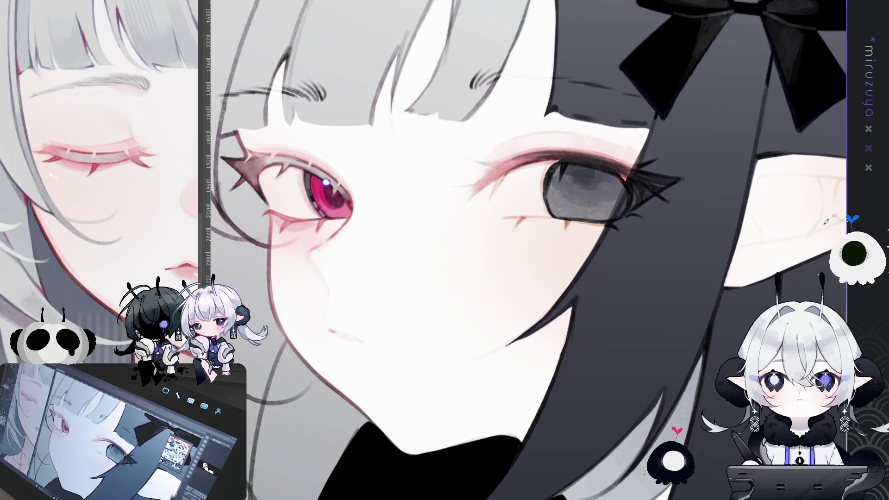
{"action": "mouse_move", "coordinate": [510, 231]}
{"action": "left_mouse_down"}
{"action": "mouse_move", "coordinate": [463, 296]}
{"action": "mouse_move", "coordinate": [407, 333]}
{"action": "left_mouse_up"}
{"action": "left_click_drag", "start_coordinate": [748, 264], "coordinate": [609, 385]}
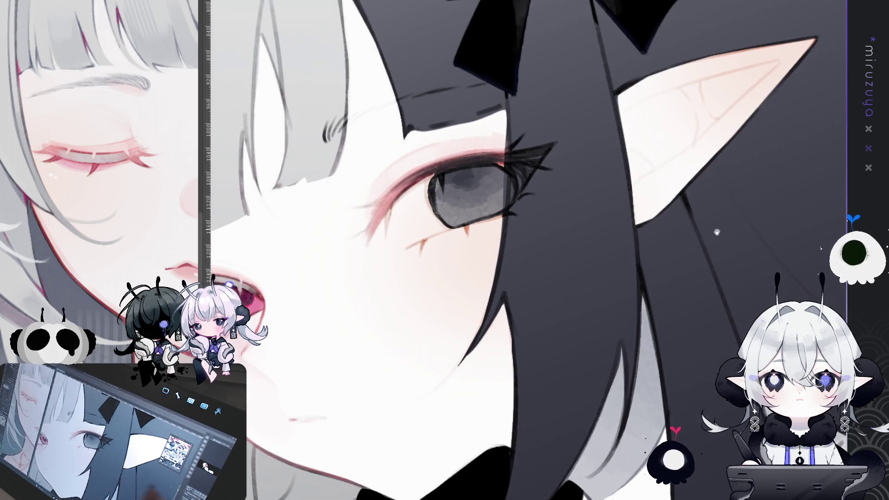
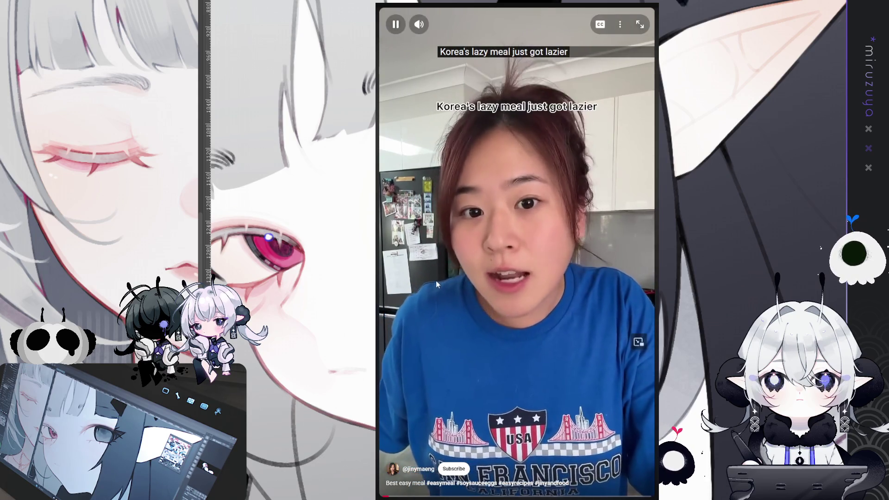
- Pause the 'Best easy meal' egg Short and exit back to the steamed egg search results
{"action": "left_click", "coordinate": [436, 281]}
{"action": "key", "text": "Escape"}
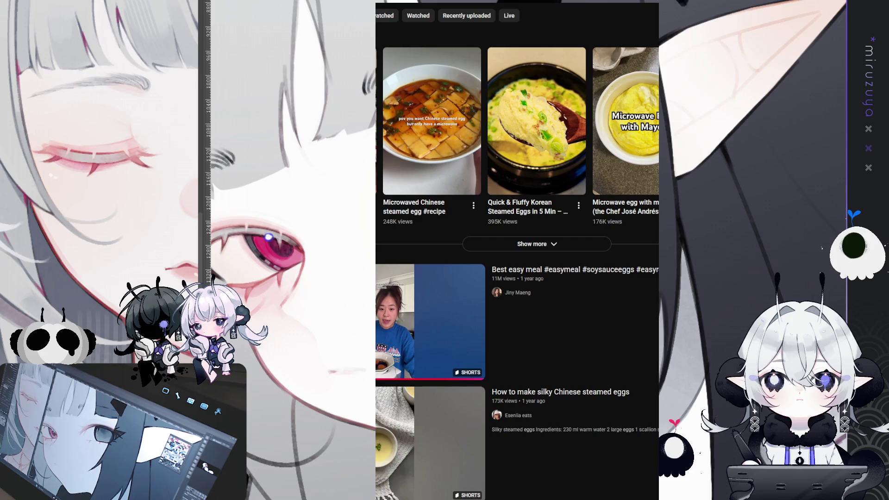
{"action": "mouse_move", "coordinate": [398, 408]}
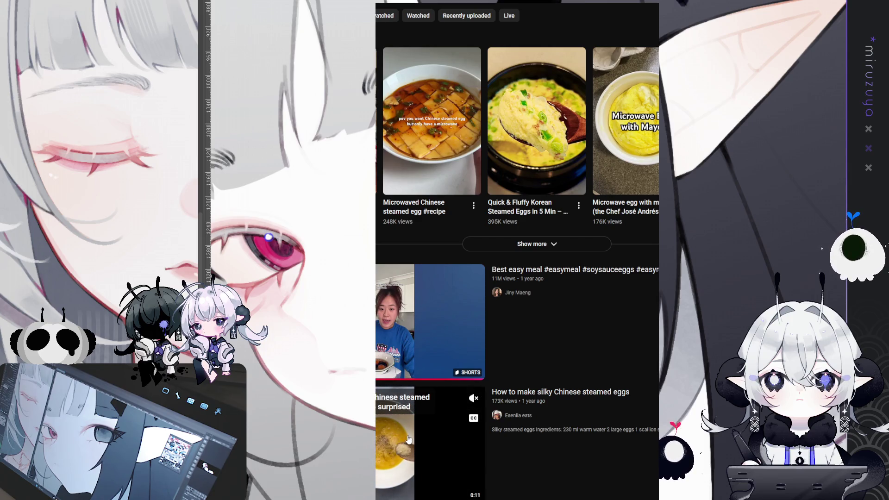